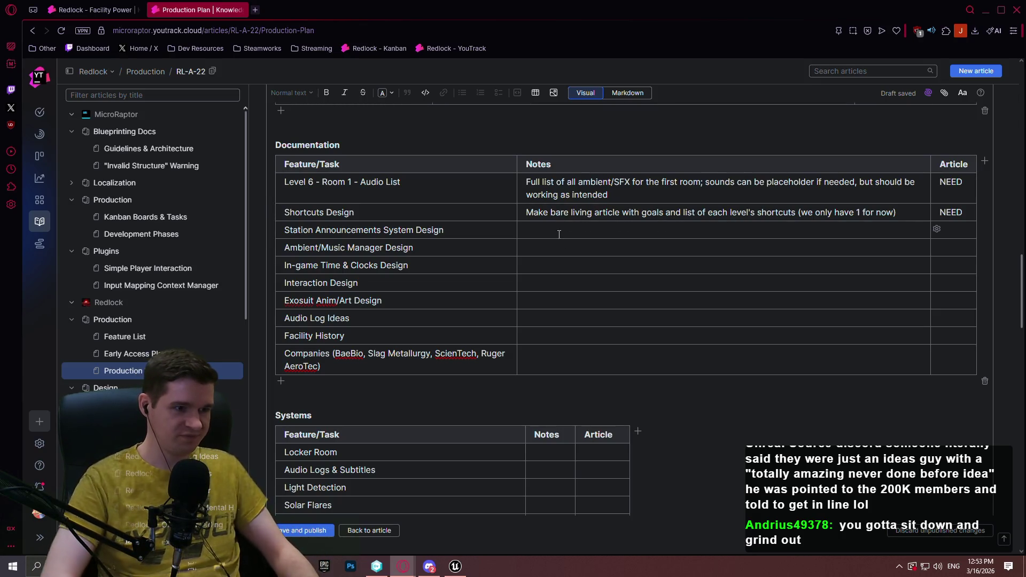
Mark the Station Announcements System Design row NEED and move down to the Ambient/Music row
type("Ne")
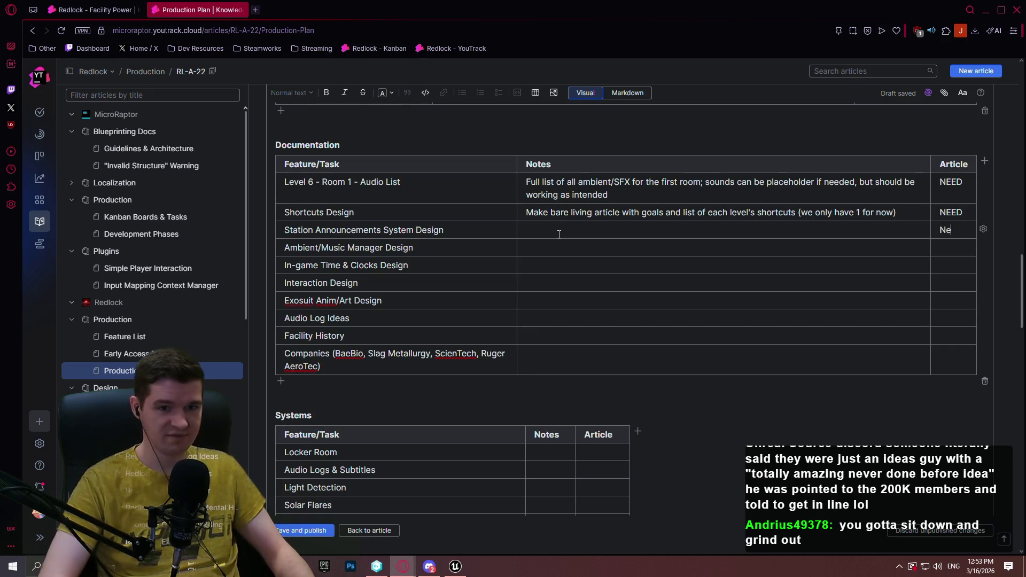
left_click(559, 234)
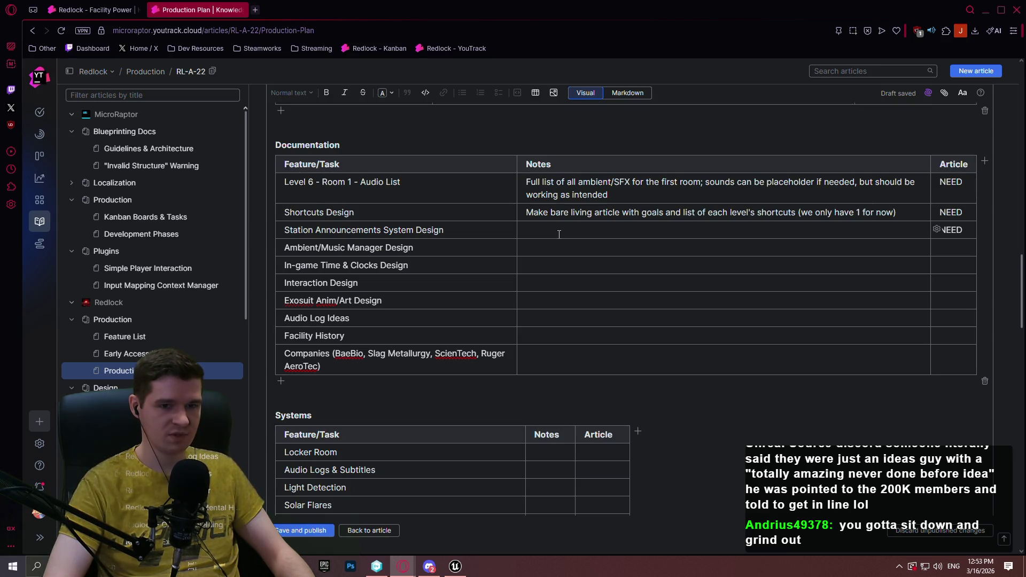
key("Down")
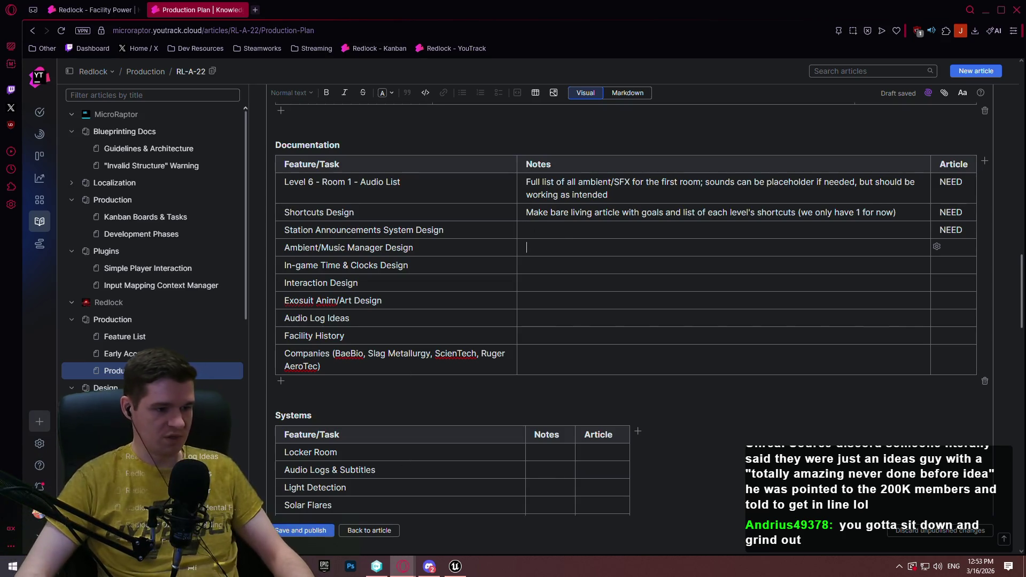
Check the Cassette Tapes remark on line 21 of prod.txt, then return to the article
key("alt+Tab")
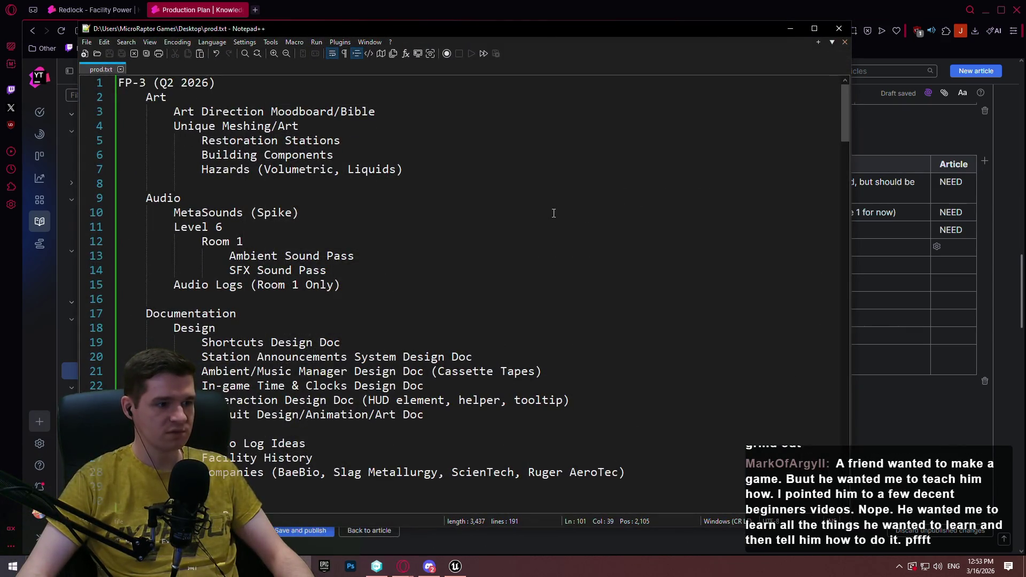
left_click_drag(567, 371, 425, 371)
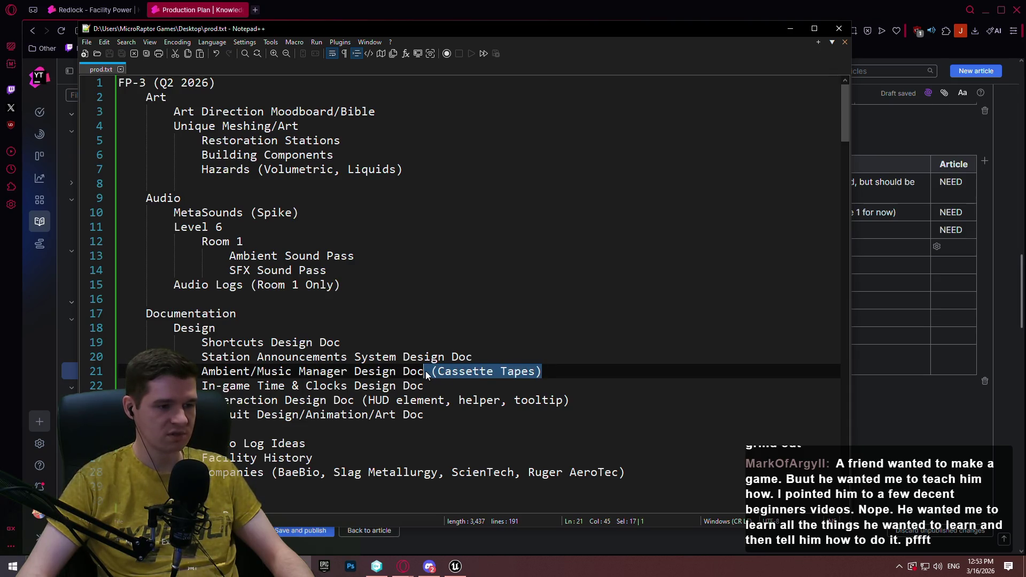
key("alt+Tab")
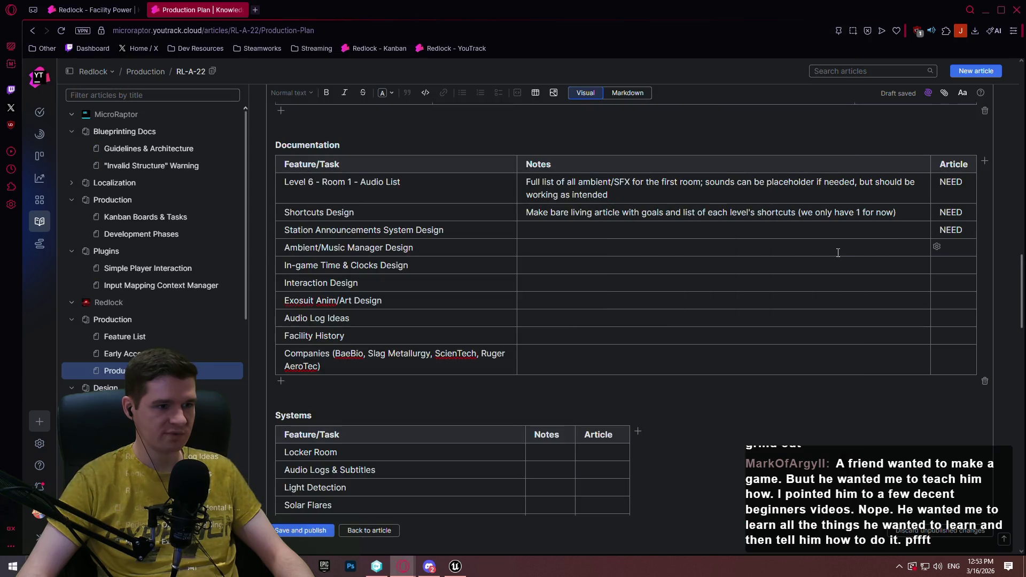
Note 'Including cassette tape playing via separate menu' for Ambient/Music Manager Design and mark it NEED
type("Including ")
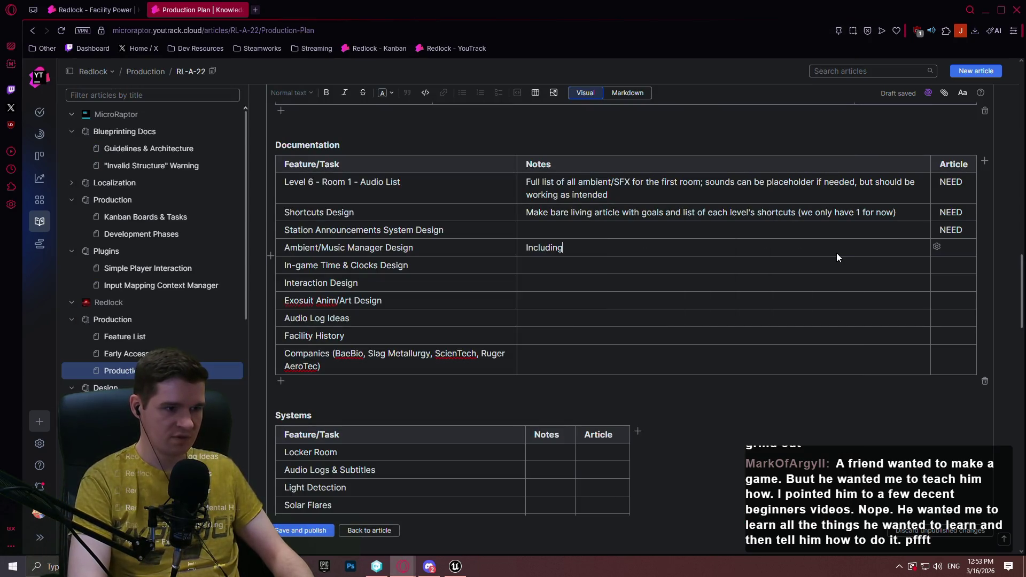
type("cassette tap")
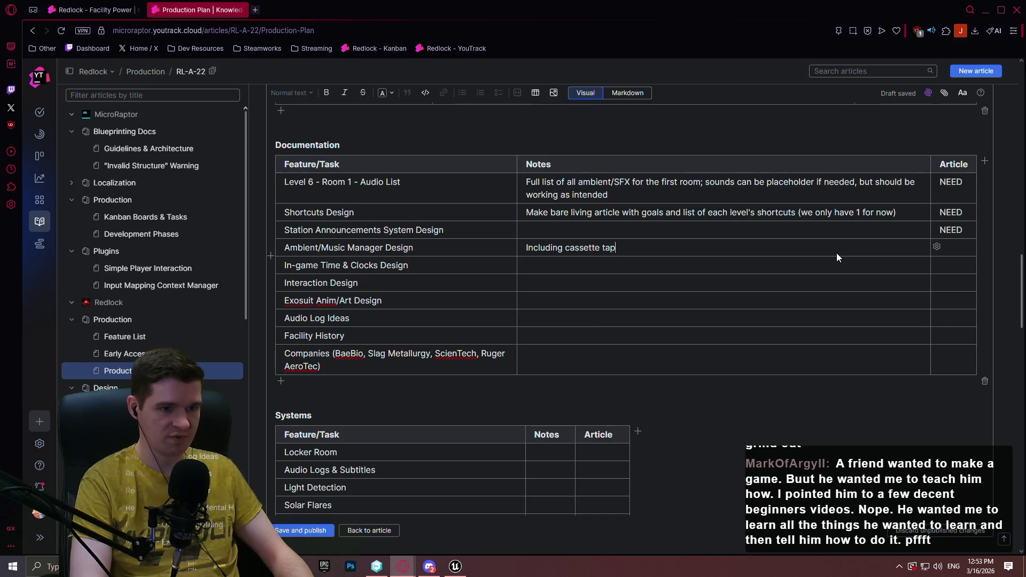
type("e playing via separate menu")
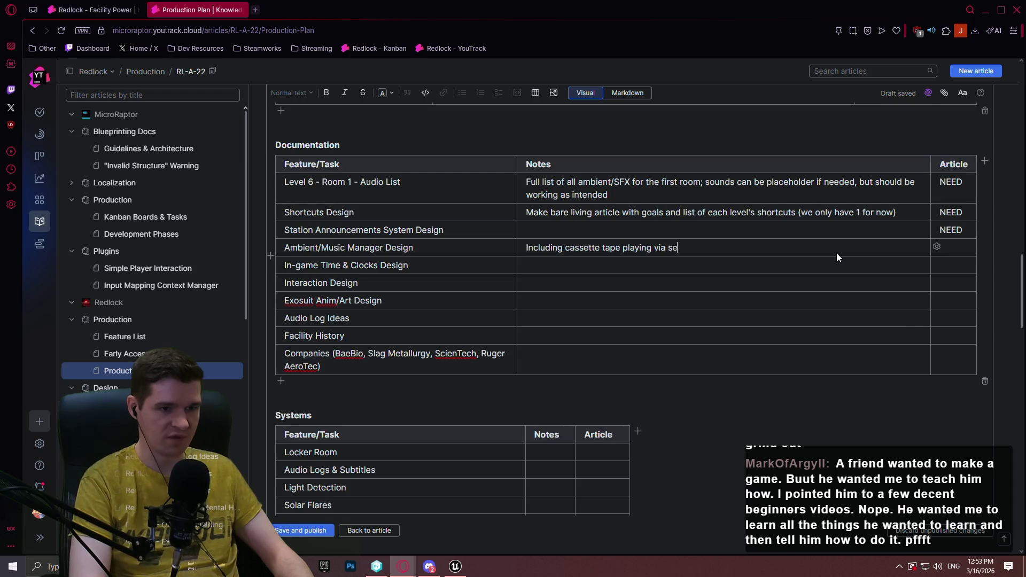
key("Tab")
type("NEED")
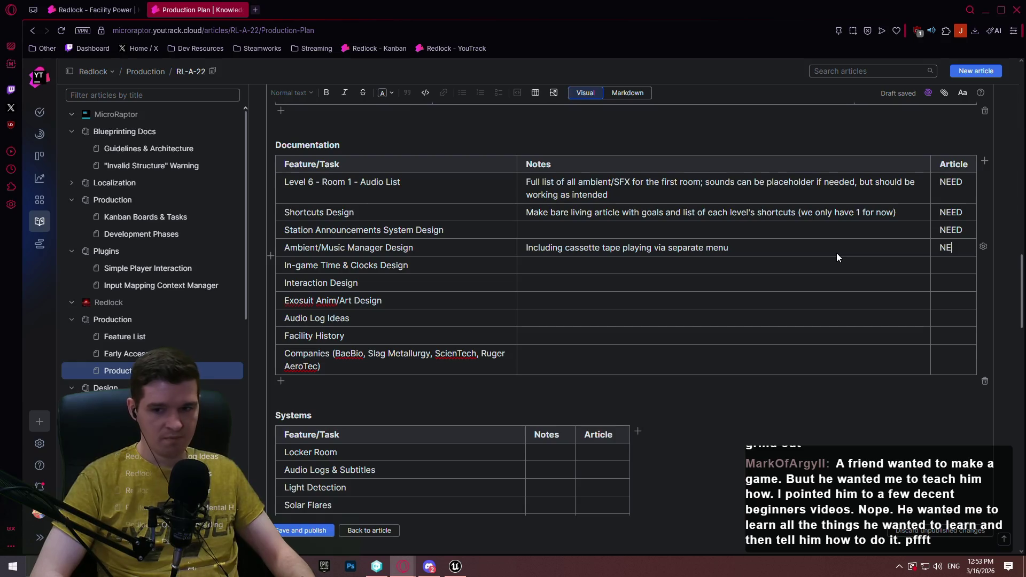
key("Tab")
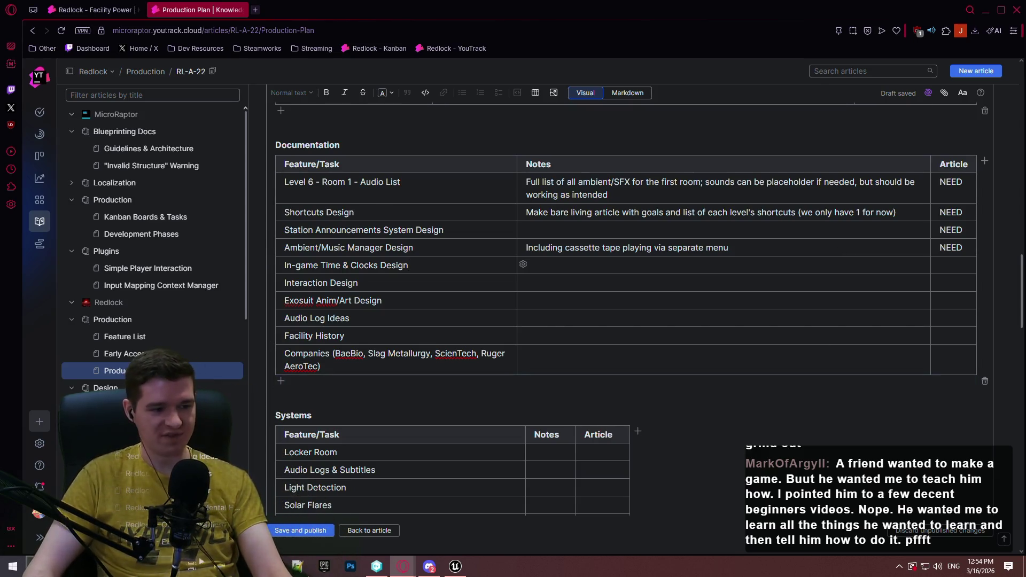
Launch Paint 3D from Windows search and start a new blank drawing
key("super")
type("paint 3d")
key("Return")
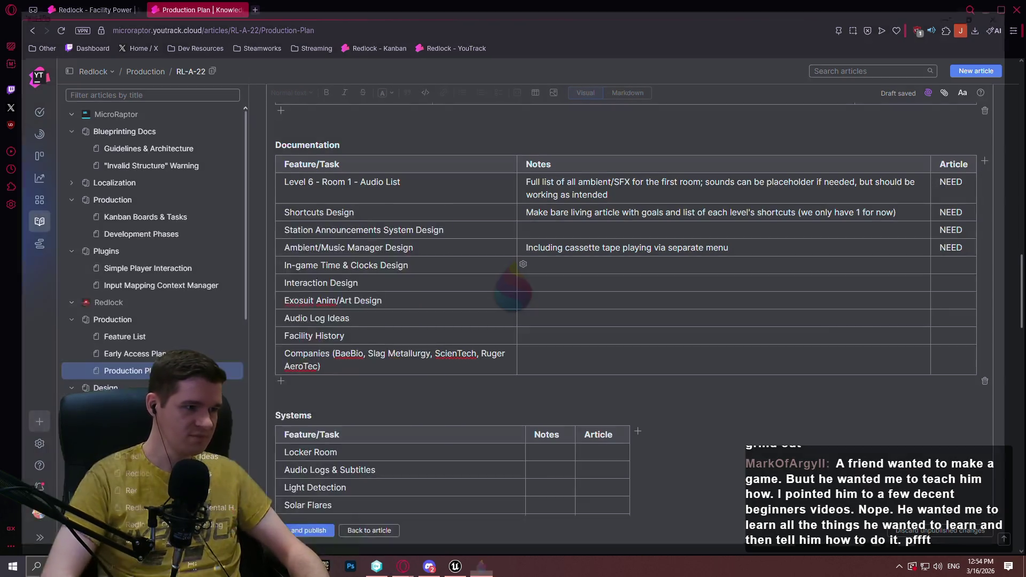
left_click(500, 208)
Fill the new canvas dark grey, resize it to 2000 × 2000 px, and pick the marker
left_click(1003, 115)
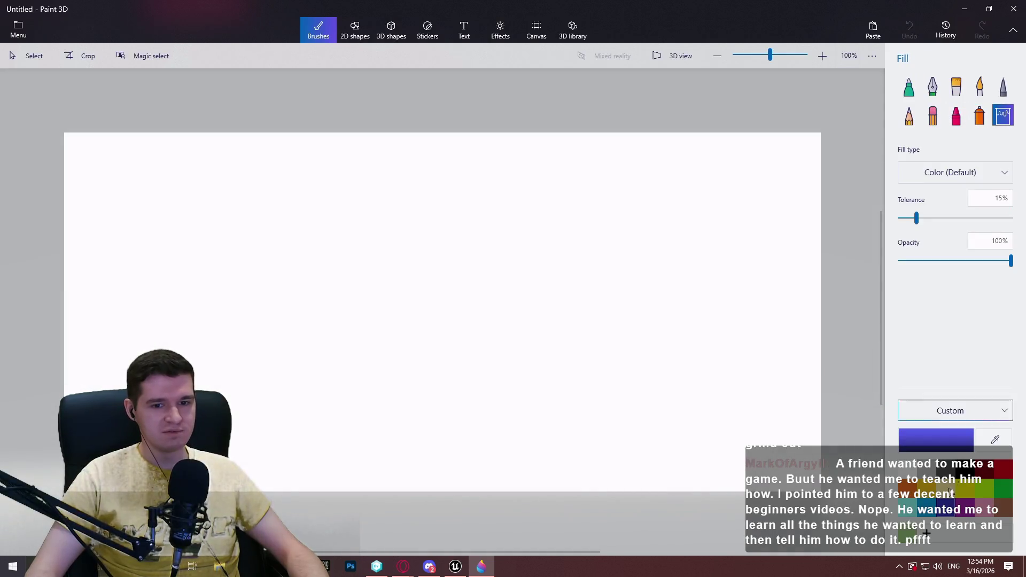
left_click(790, 403)
left_click(536, 29)
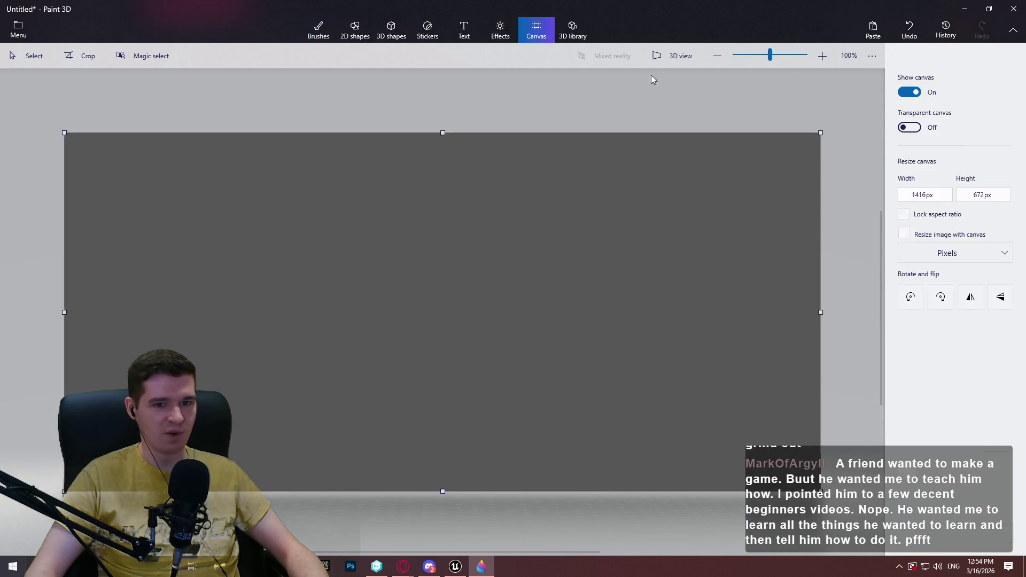
left_click(929, 200)
type("2000")
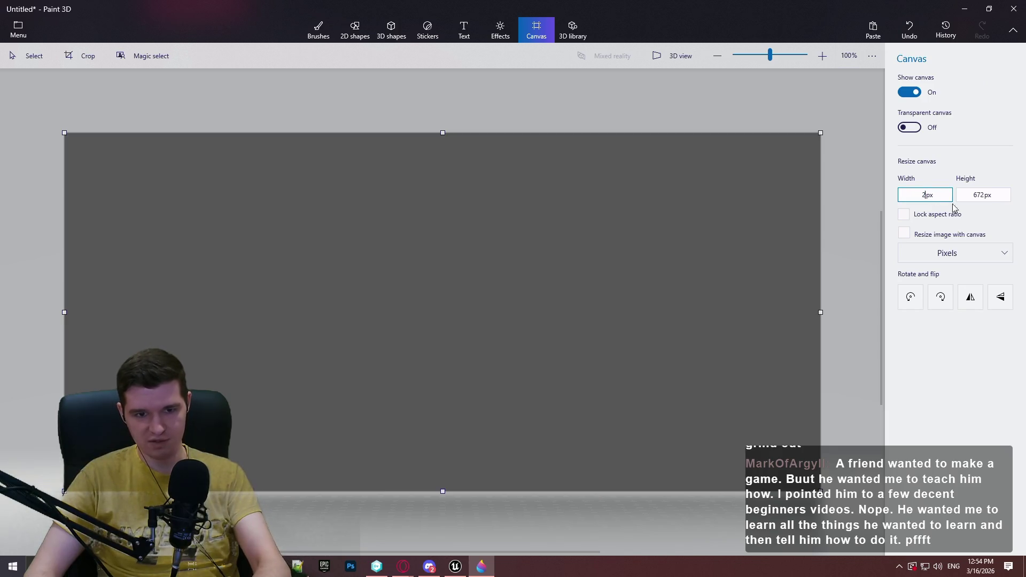
left_click(990, 199)
type("2000")
key("Return")
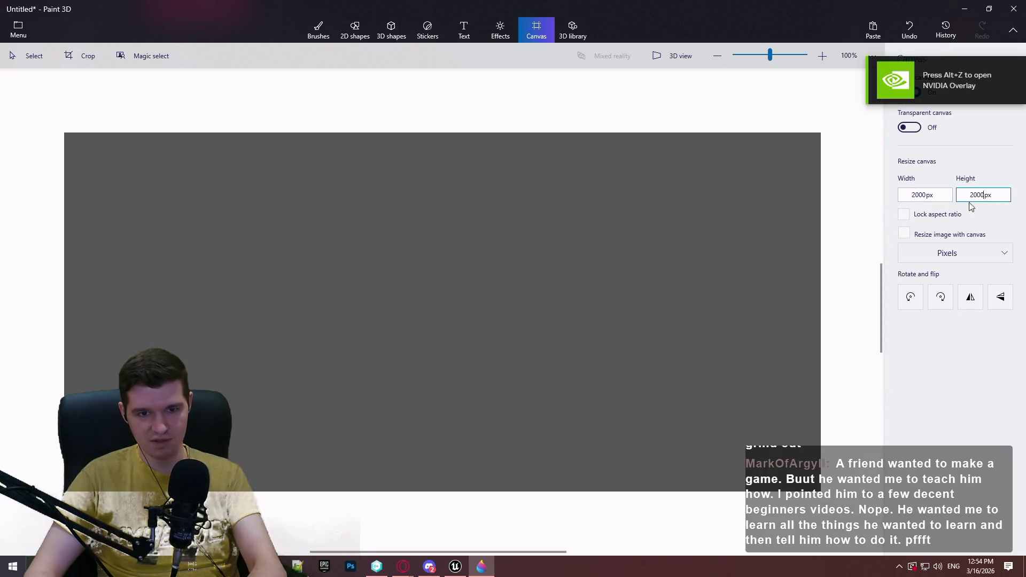
left_click(319, 29)
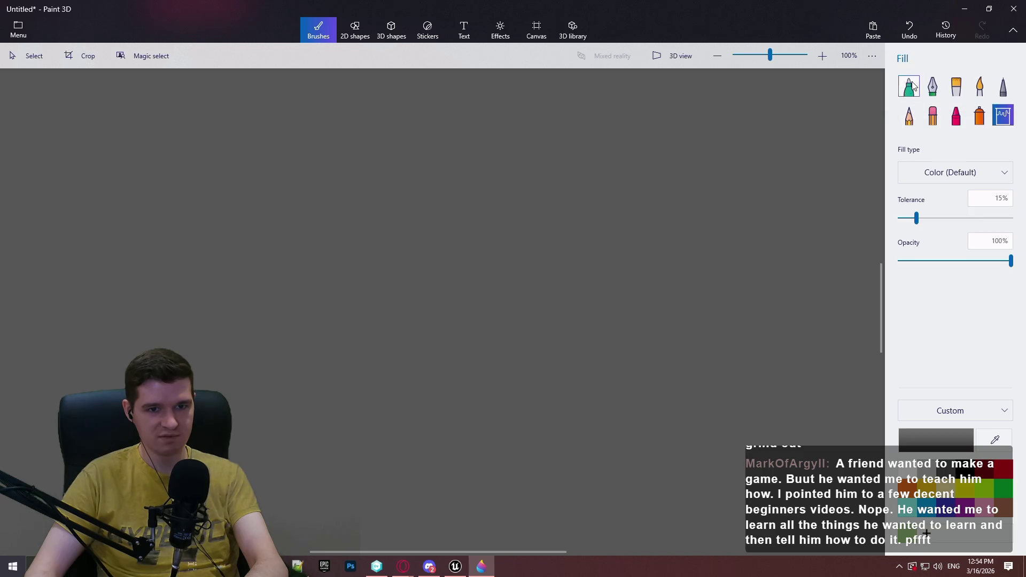
left_click(909, 85)
Switch to red and draw a long horizontal line near the top of the canvas
left_click(1003, 467)
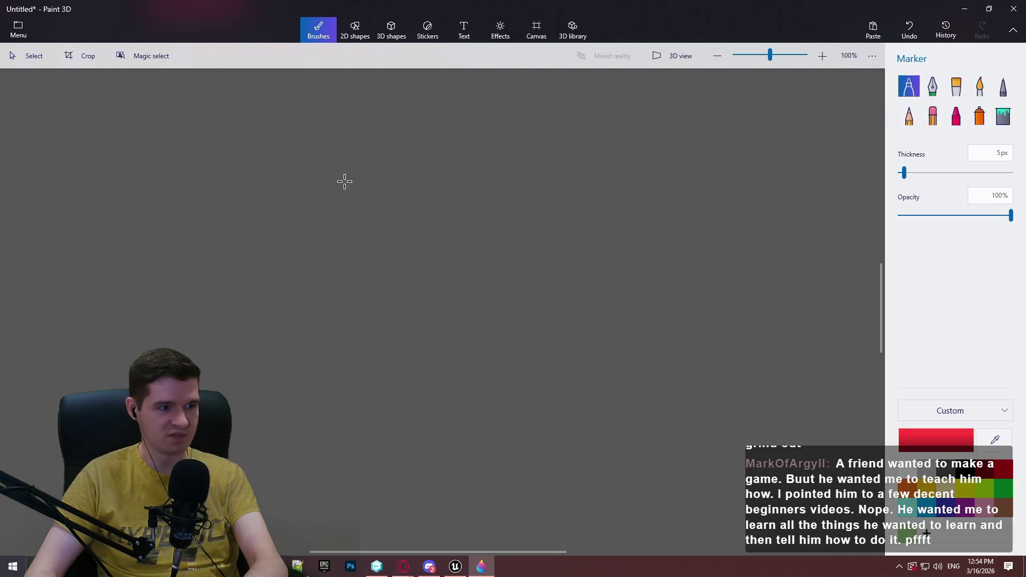
left_click_drag(207, 187, 752, 188)
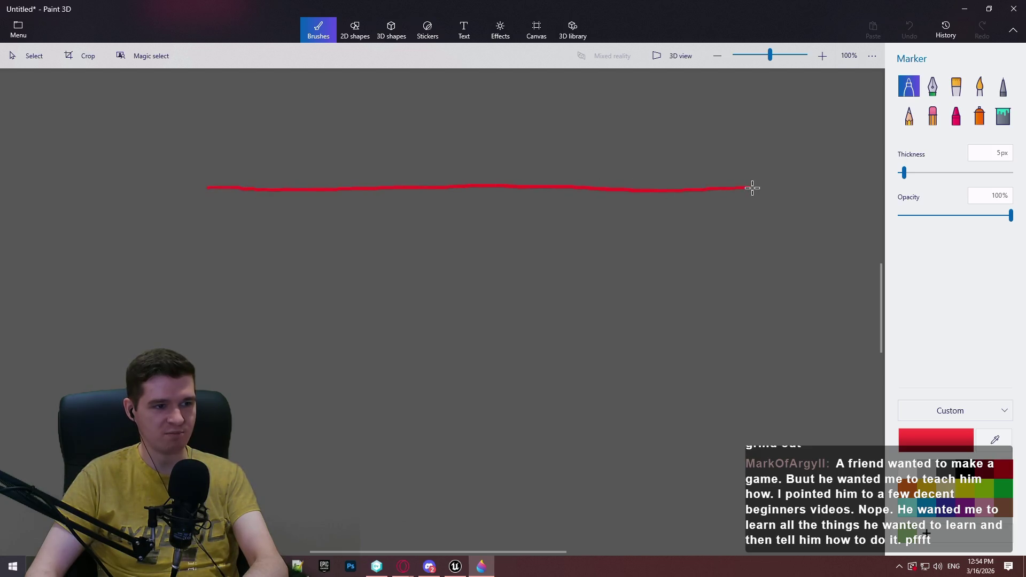
scroll(531, 218, "up", 1)
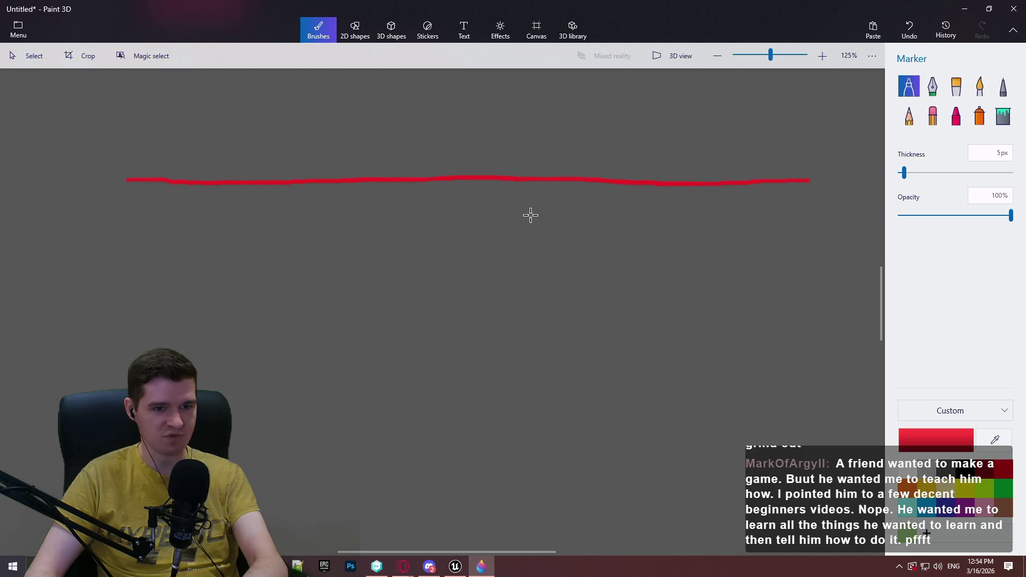
scroll(503, 221, "right", 1)
scroll(419, 201, "left", 2)
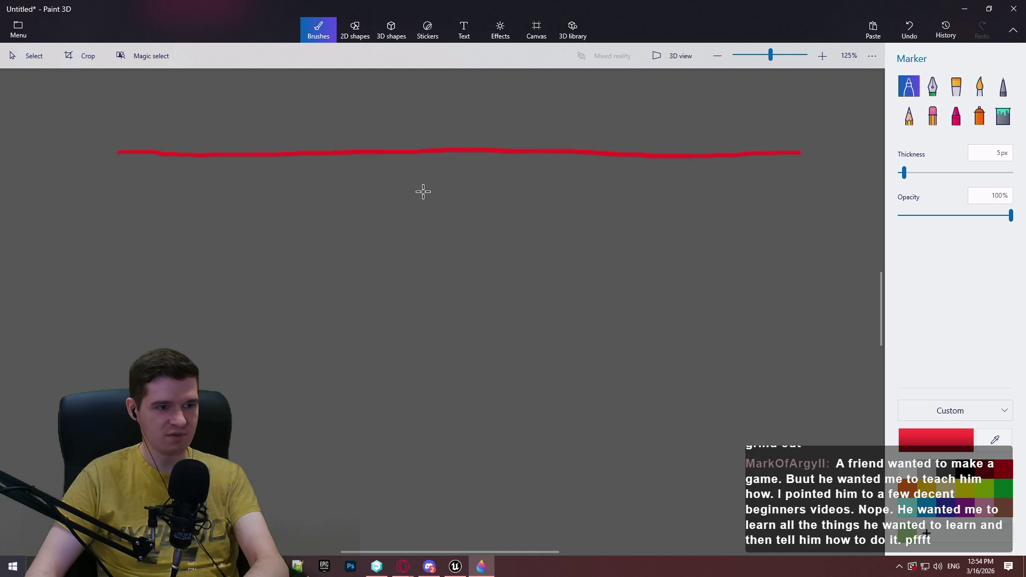
Draw a short red stroke below the long line, undoing and redrawing it once
left_click_drag(420, 193, 515, 188)
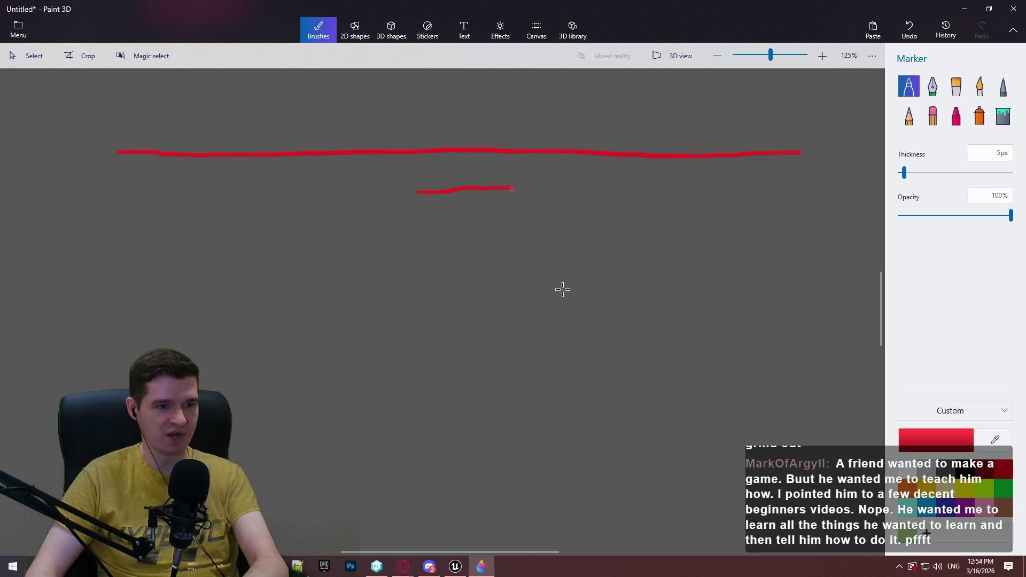
key("ctrl+z")
left_click_drag(438, 193, 502, 195)
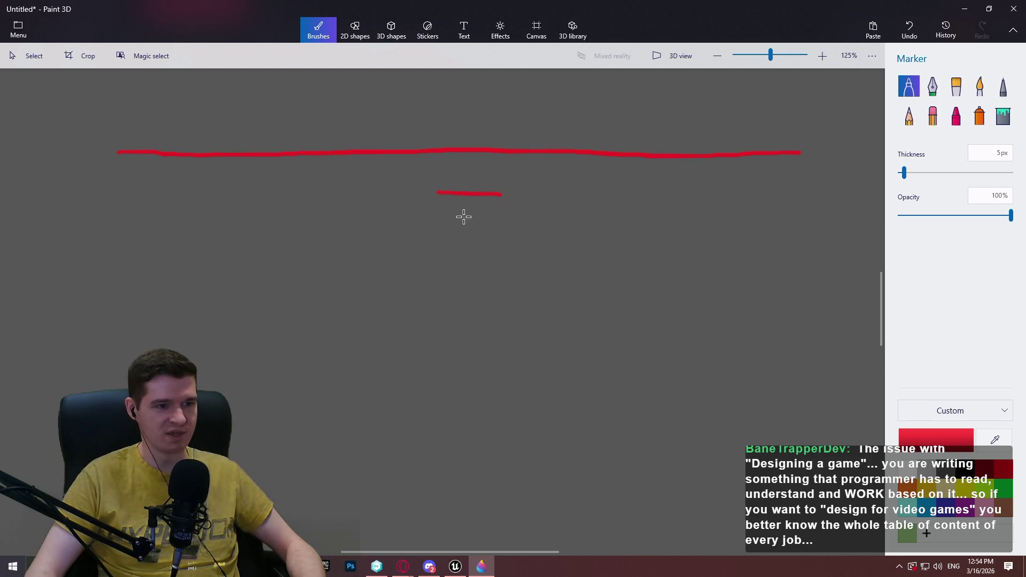
scroll(451, 208, "up", 5)
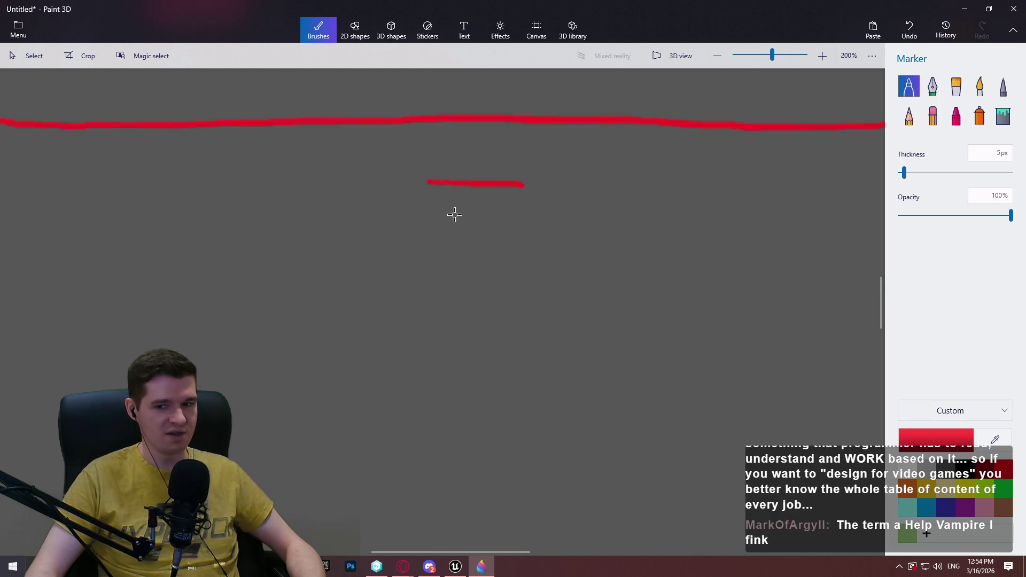
scroll(444, 195, "up", 1)
scroll(465, 204, "down", 1)
scroll(444, 204, "right", 1)
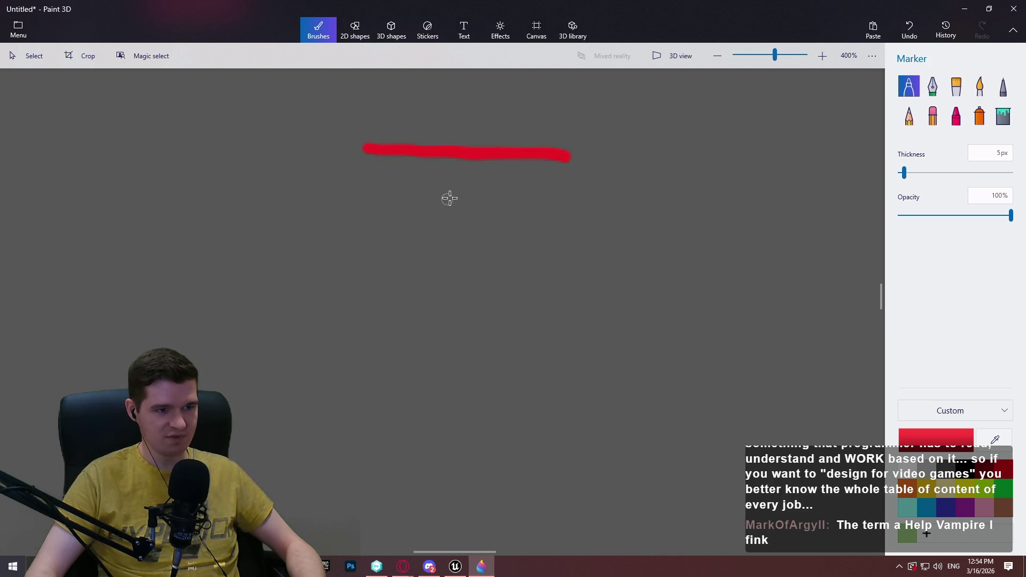
scroll(481, 213, "down", 5)
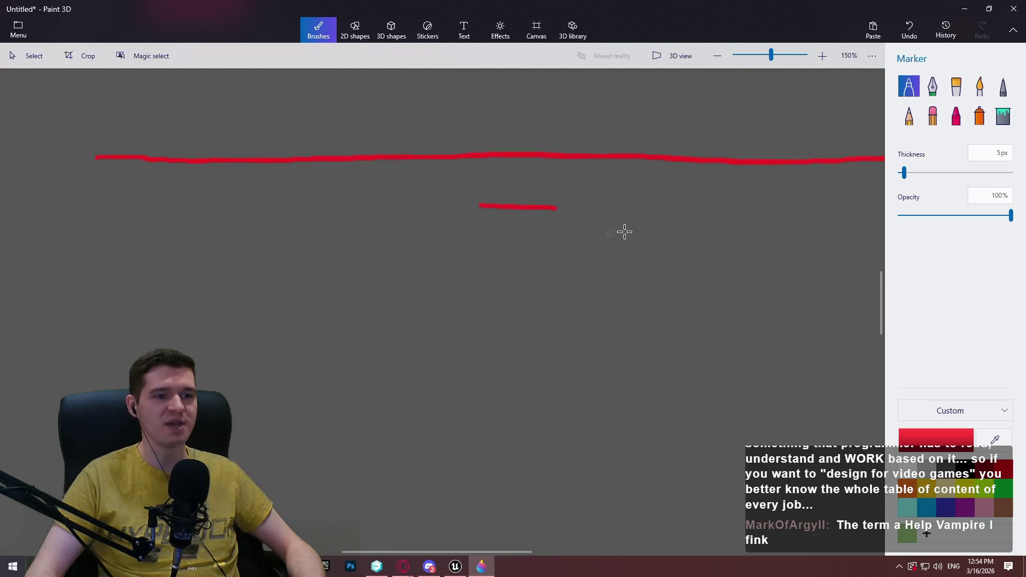
scroll(704, 234, "down", 1)
Retrace the long red line and add more short red strokes beneath it
left_click_drag(197, 201, 882, 204)
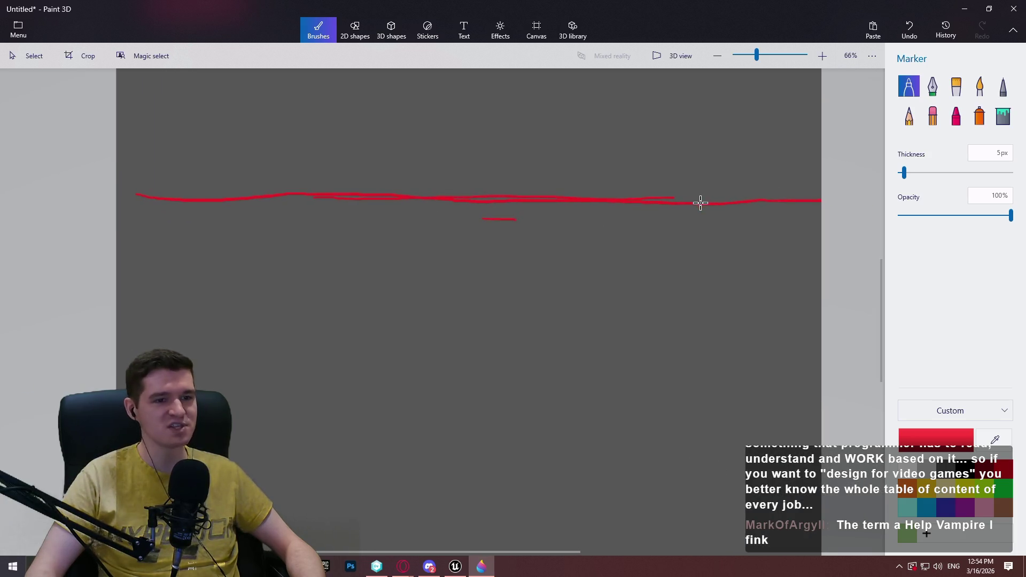
scroll(451, 227, "up", 1)
left_click_drag(418, 214, 612, 218)
scroll(511, 240, "up", 3)
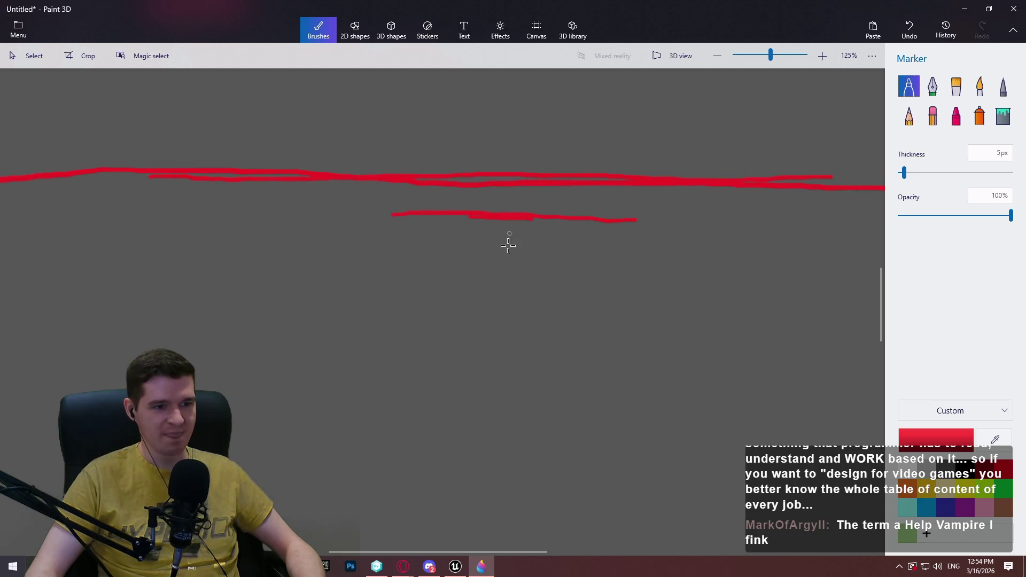
left_click_drag(461, 270, 546, 270)
scroll(534, 310, "down", 1)
scroll(515, 266, "up", 3)
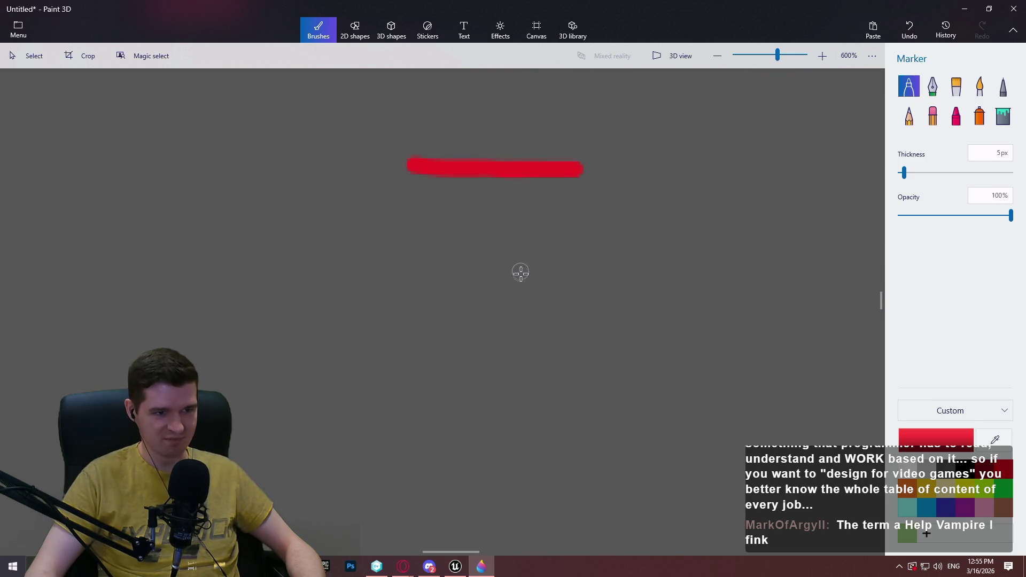
left_click_drag(461, 243, 491, 244)
scroll(482, 273, "up", 2)
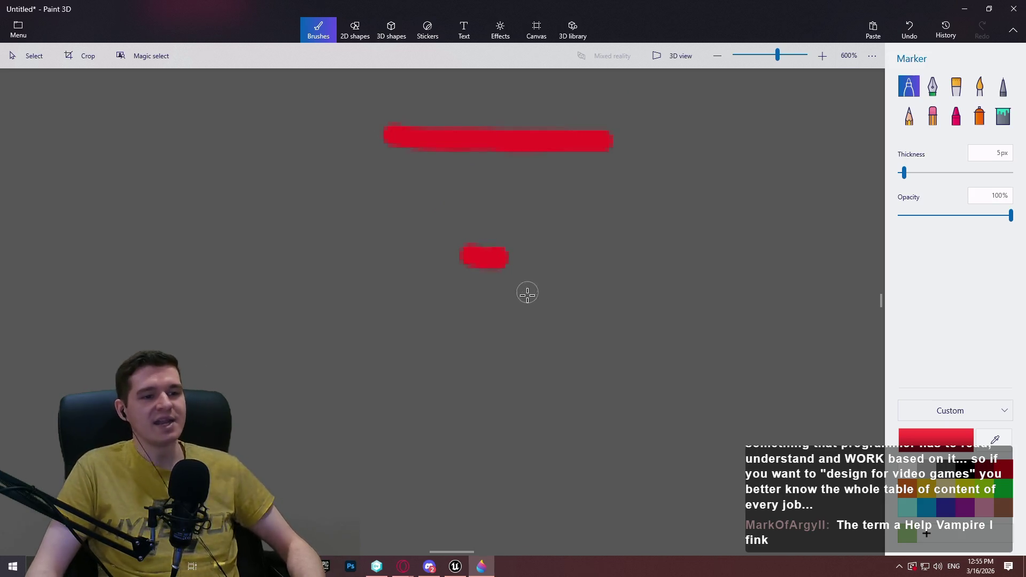
scroll(527, 291, "down", 5)
scroll(527, 289, "down", 4)
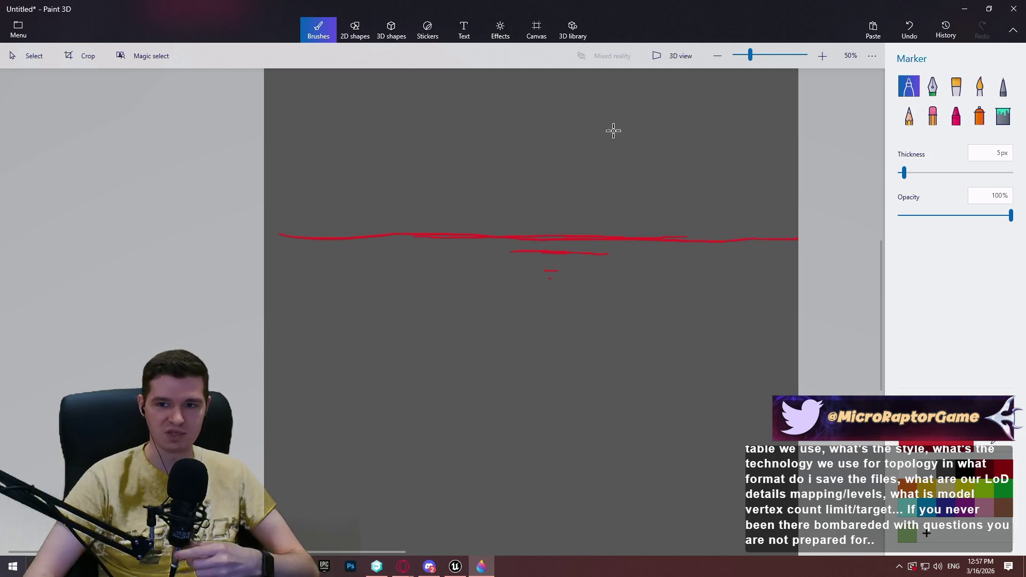
Close Paint 3D and discard the red-stroke sketch without saving
left_click(1014, 9)
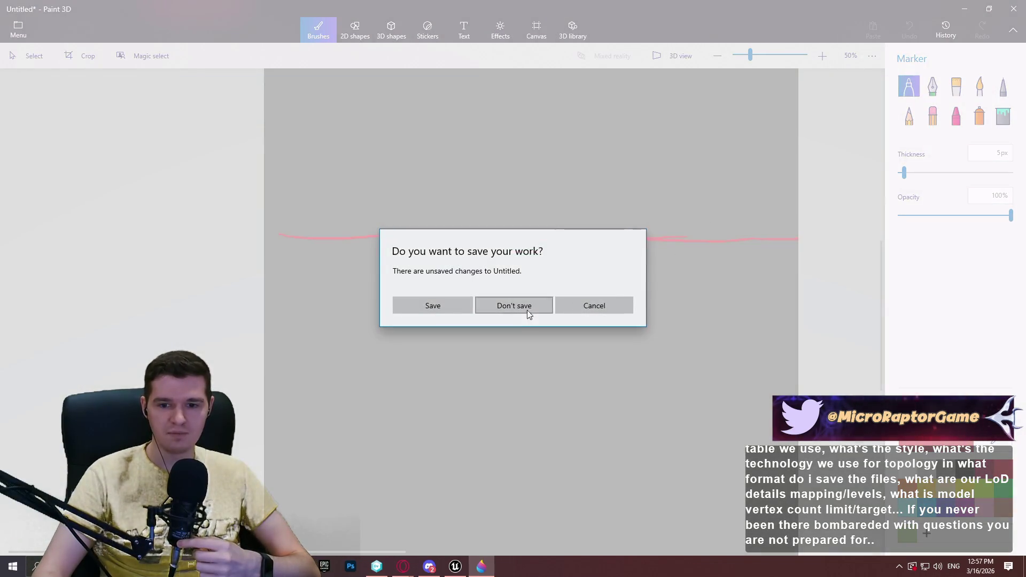
left_click(526, 309)
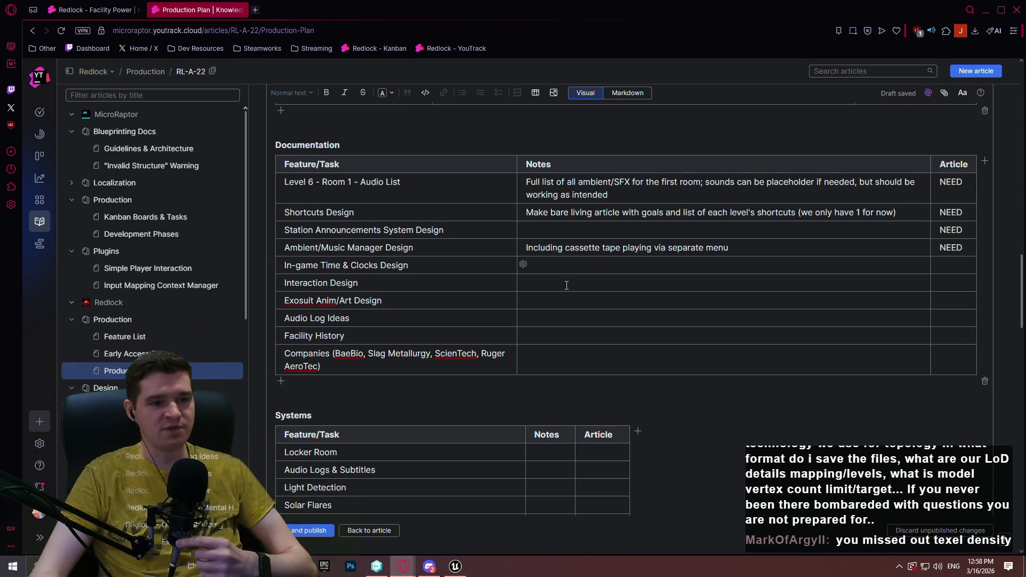
scroll(856, 229, "up", 2)
left_click_drag(1020, 261, 1020, 86)
scroll(985, 287, "down", 20)
scroll(994, 248, "up", 3)
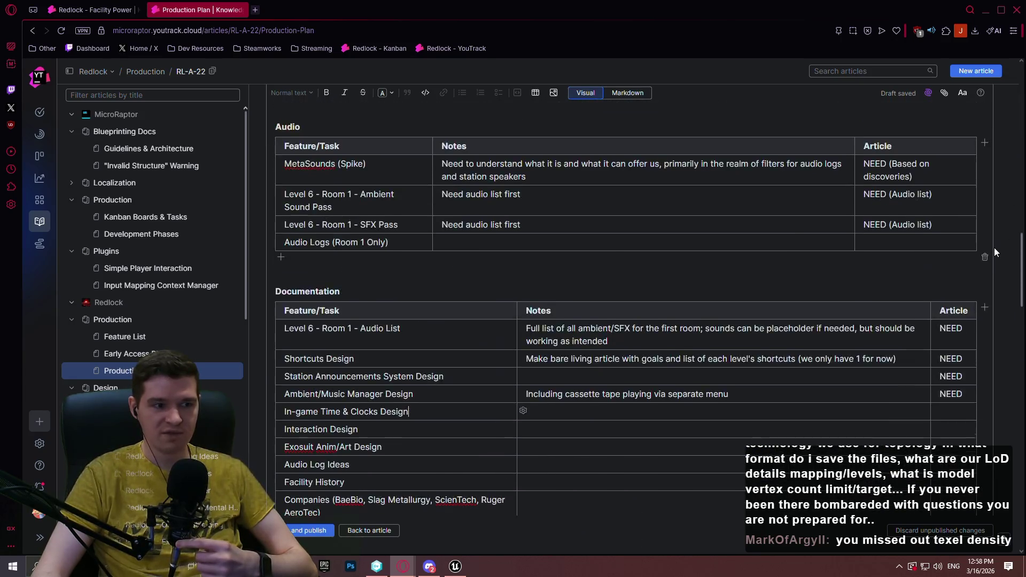
scroll(992, 271, "down", 1)
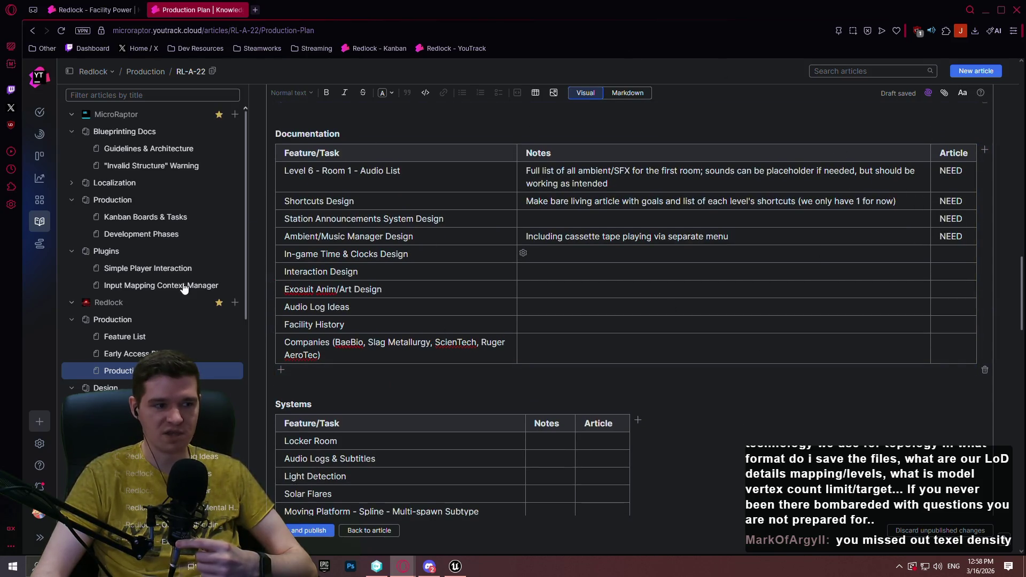
scroll(238, 353, "down", 3)
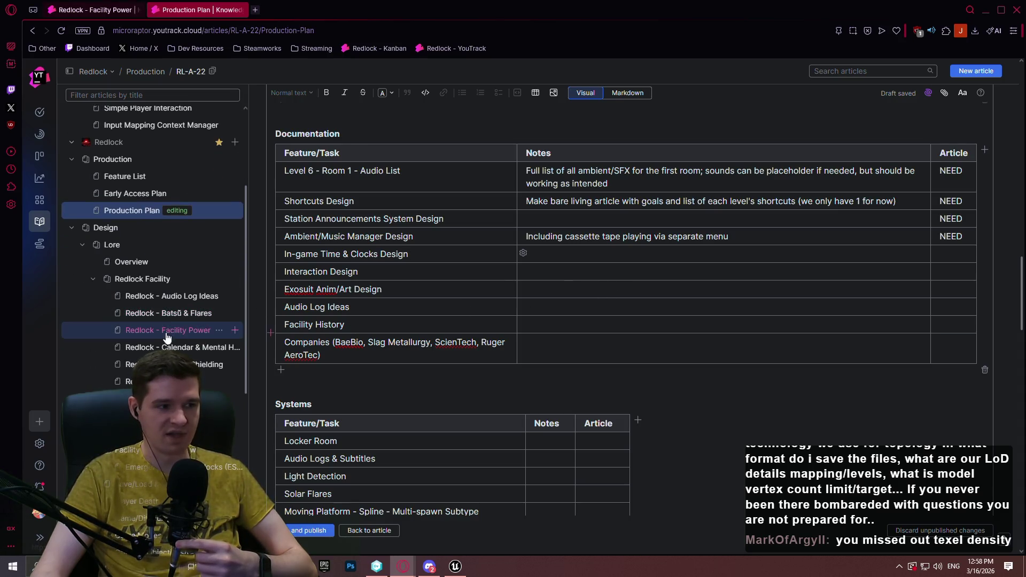
scroll(174, 326, "down", 5)
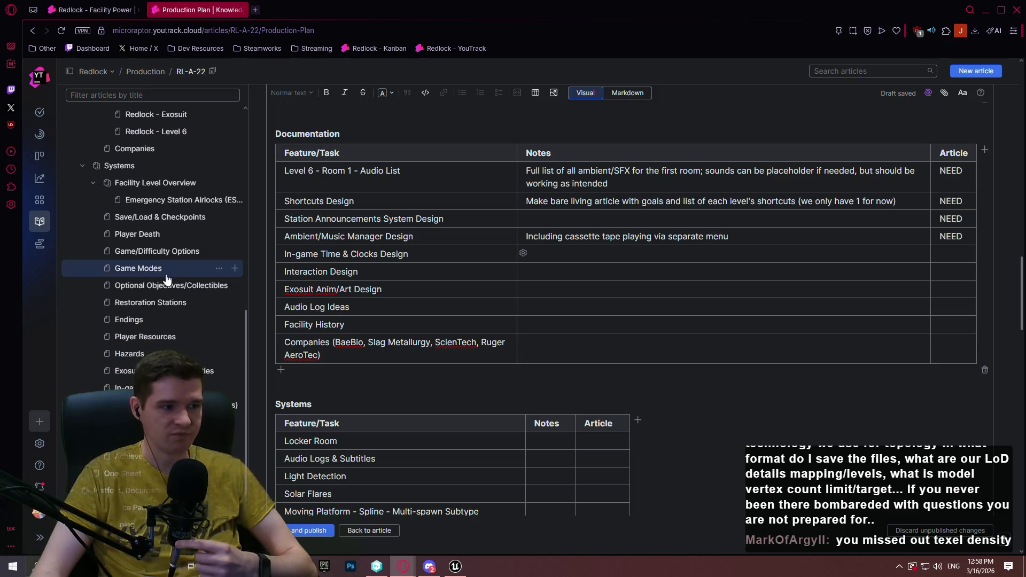
middle_click(140, 338)
left_click(297, 10)
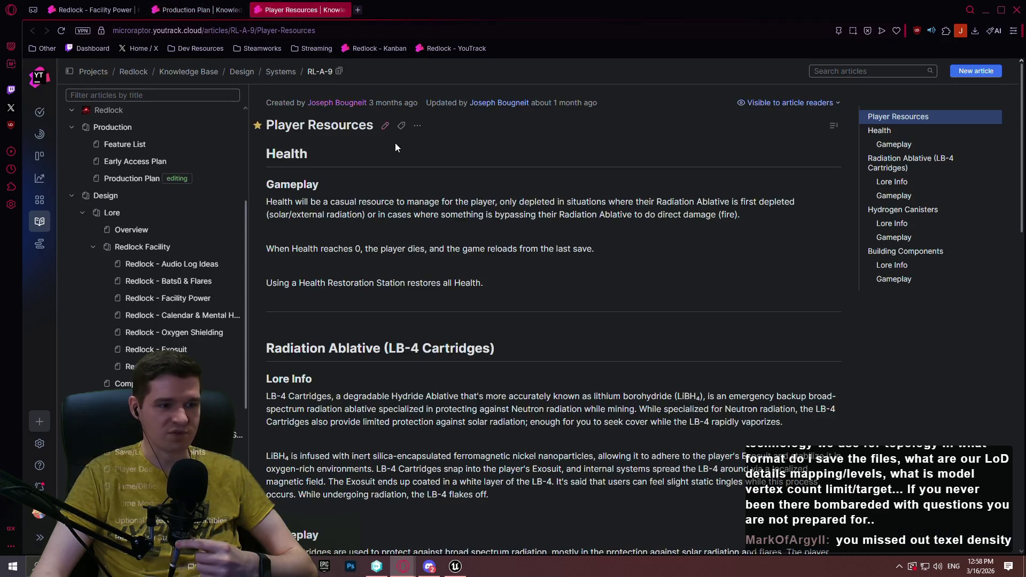
scroll(402, 147, "down", 3)
scroll(508, 165, "up", 2)
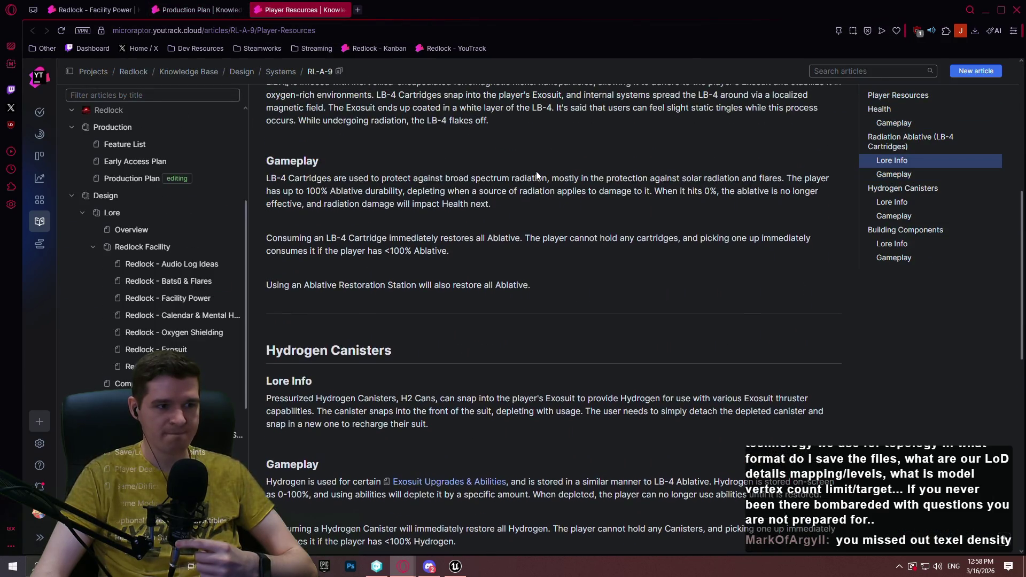
mouse_move(491, 204)
left_mouse_down()
mouse_move(737, 191)
mouse_move(433, 190)
mouse_move(355, 177)
left_mouse_up()
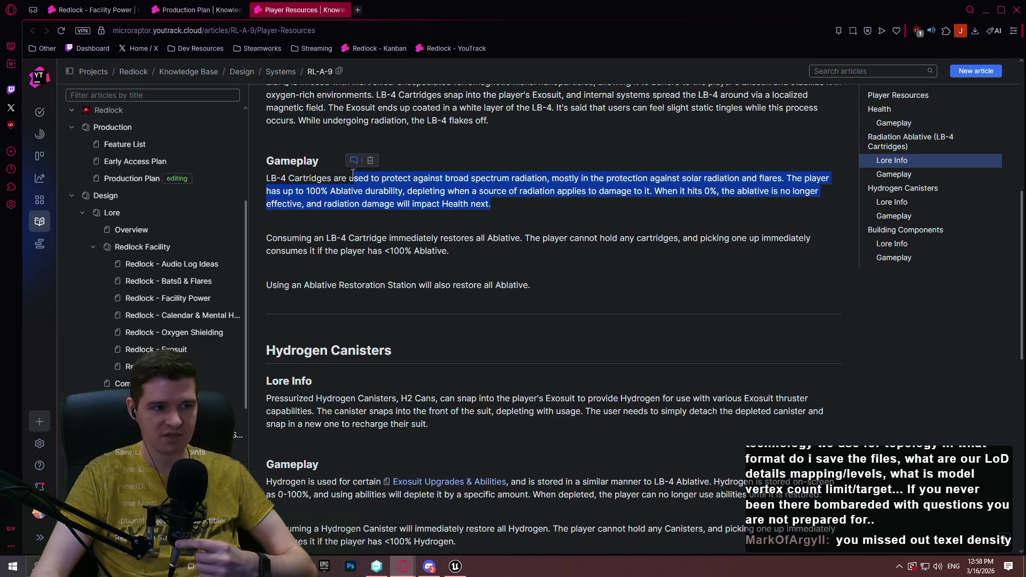
left_click(502, 206)
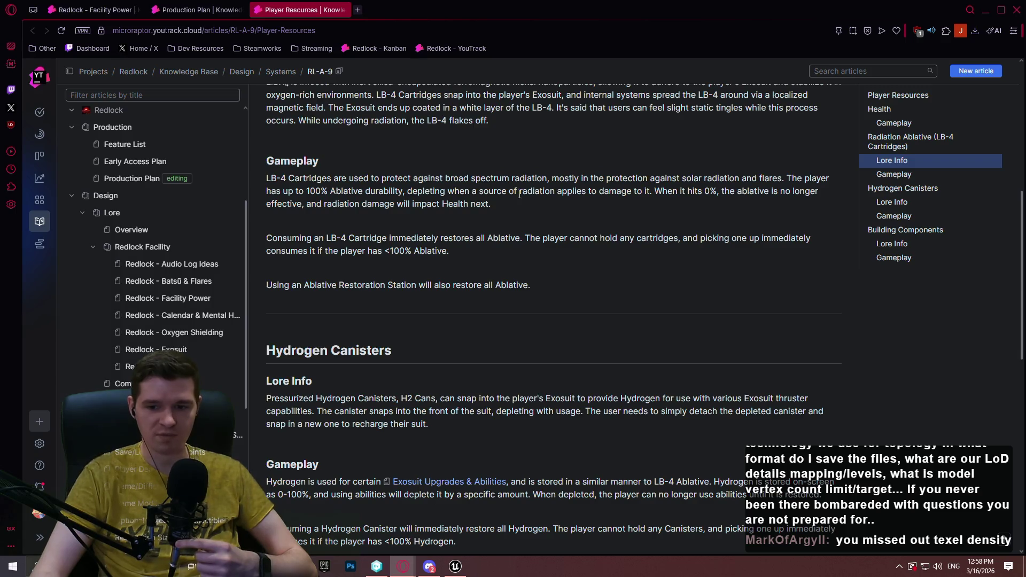
left_click(343, 9)
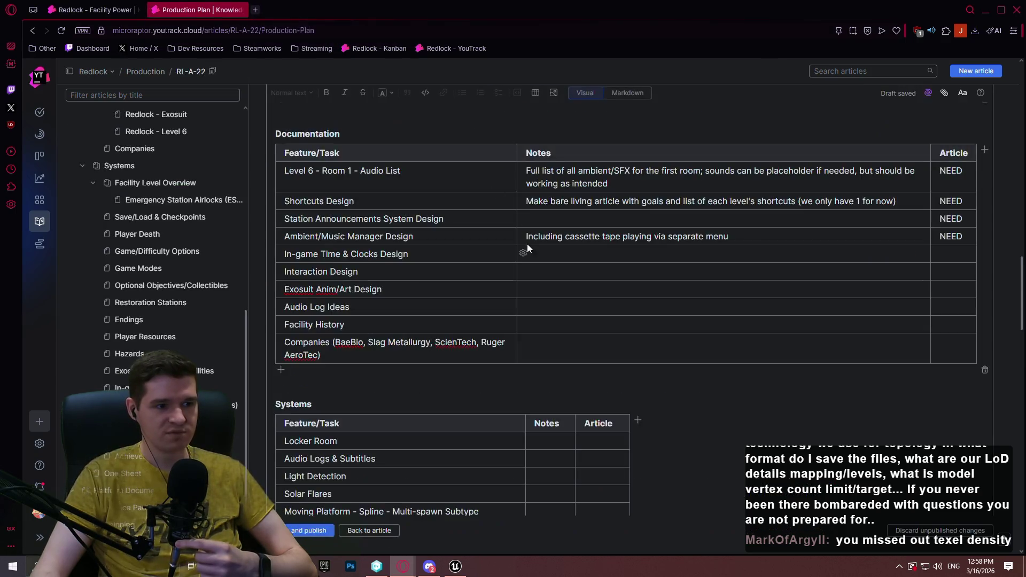
Mark the In-game Time & Clocks row NEED, then replace it with a link to RL-A-38
left_click(613, 257)
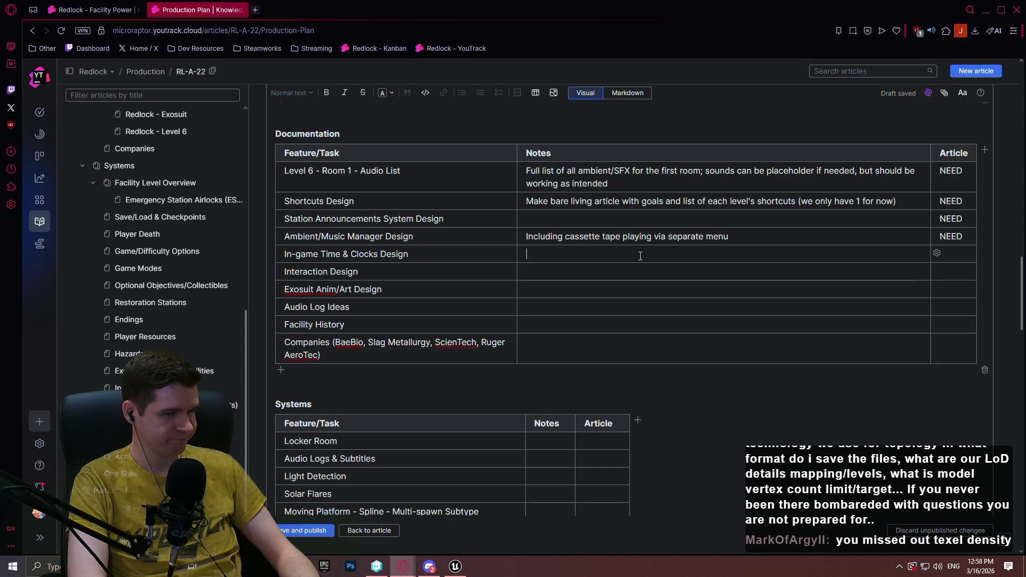
key("Down")
type("NEED")
key("Tab")
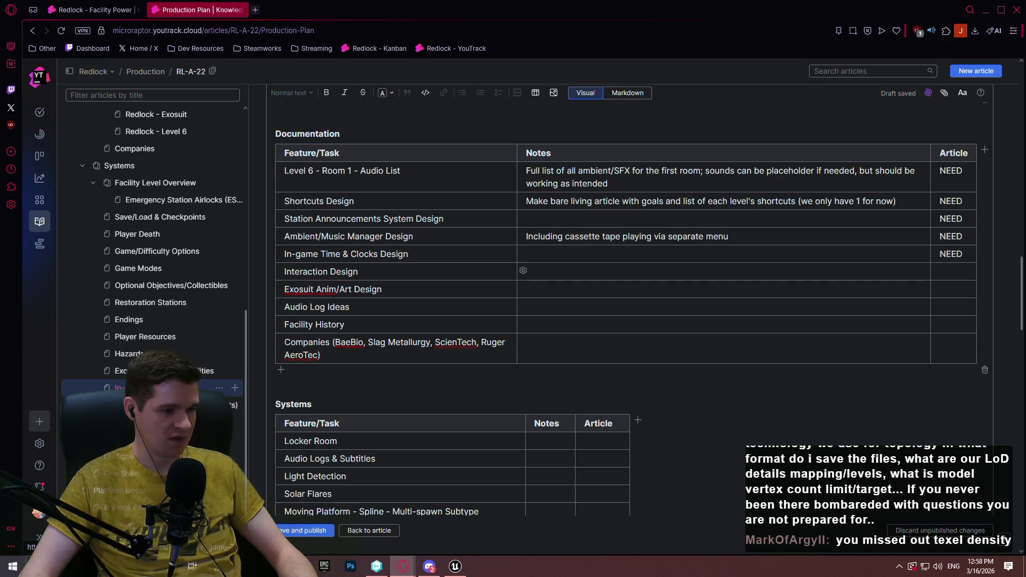
double_click(954, 255)
type("RL")
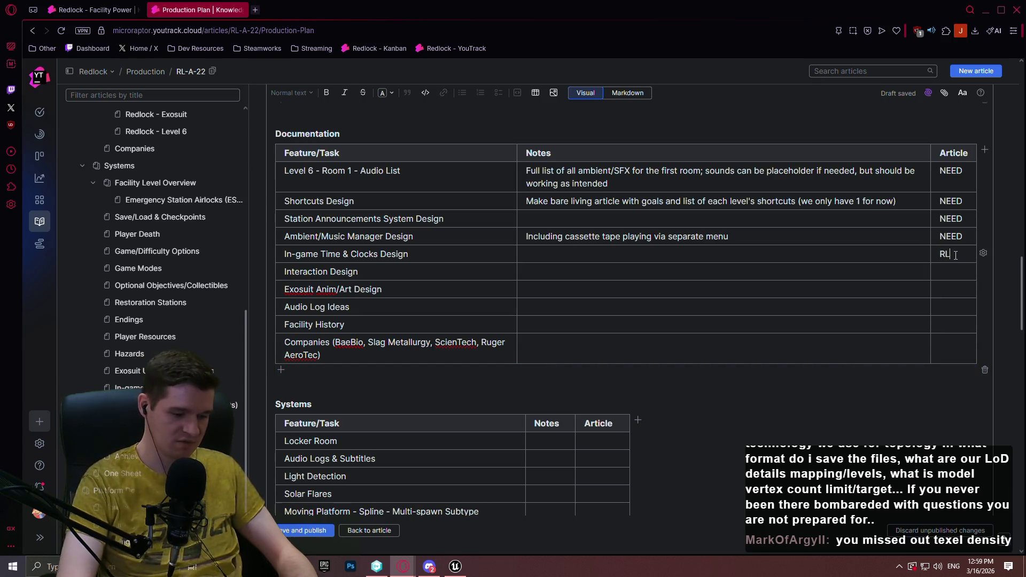
type("-A-")
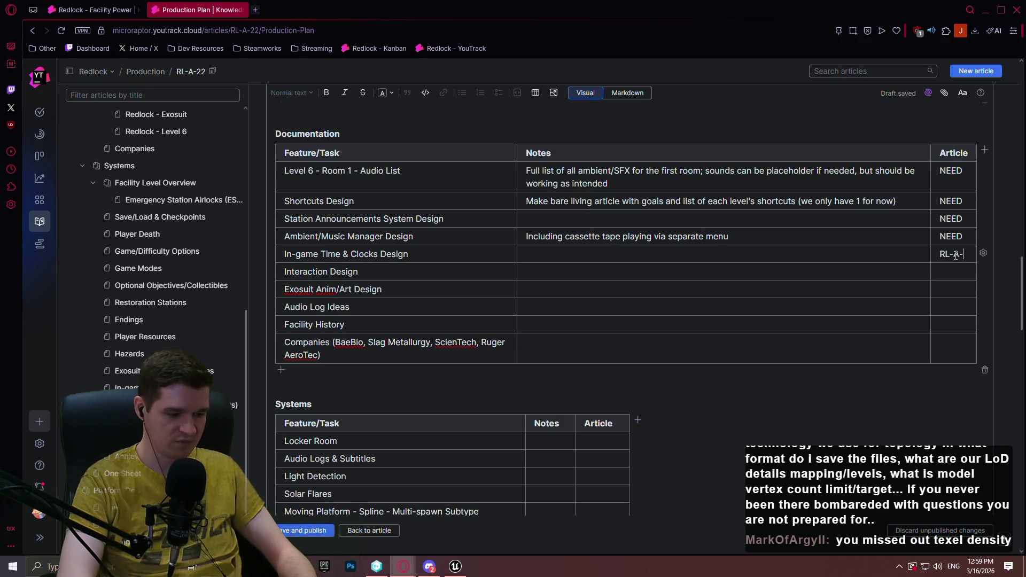
type("38")
key("Return")
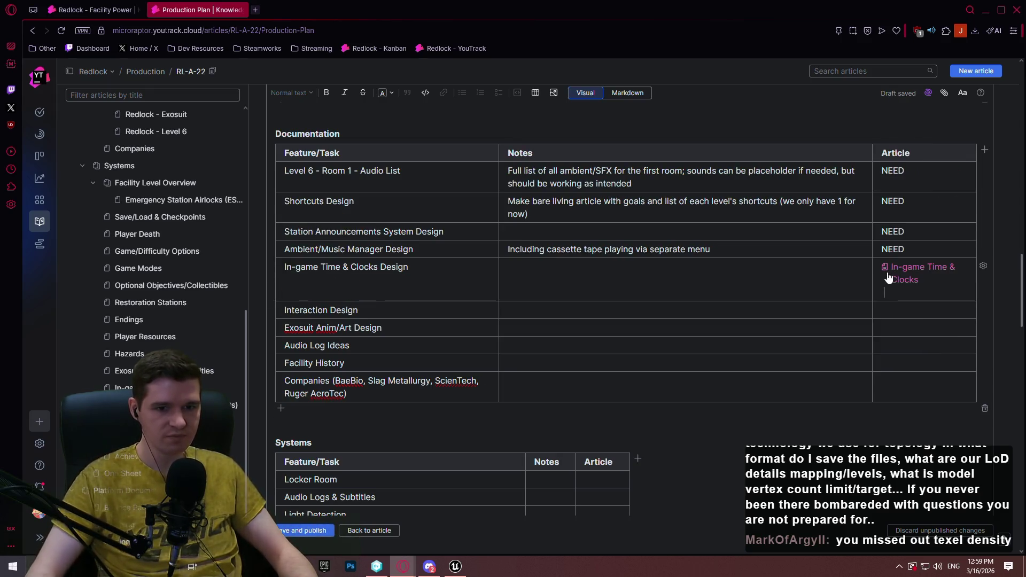
left_click(755, 282)
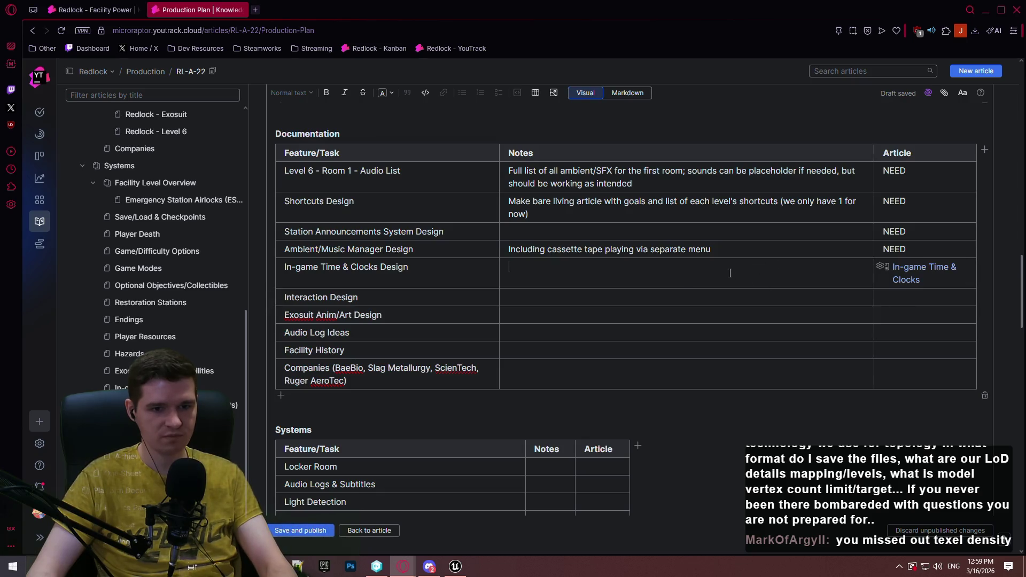
Note visual, time scale, solar flares and mood lighting needs for In-game Time & Clocks
type("Needs visual, time")
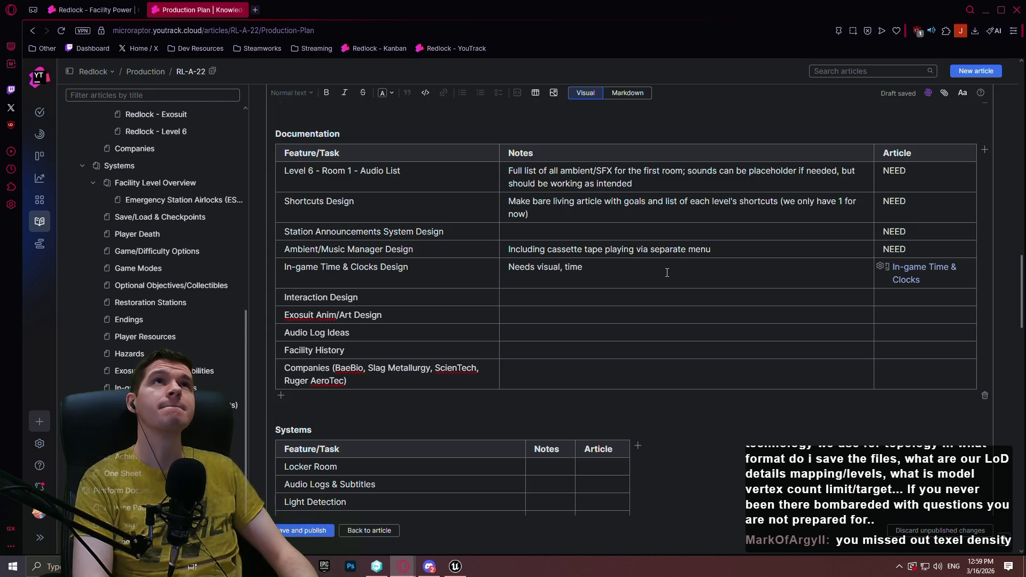
type(" scale,")
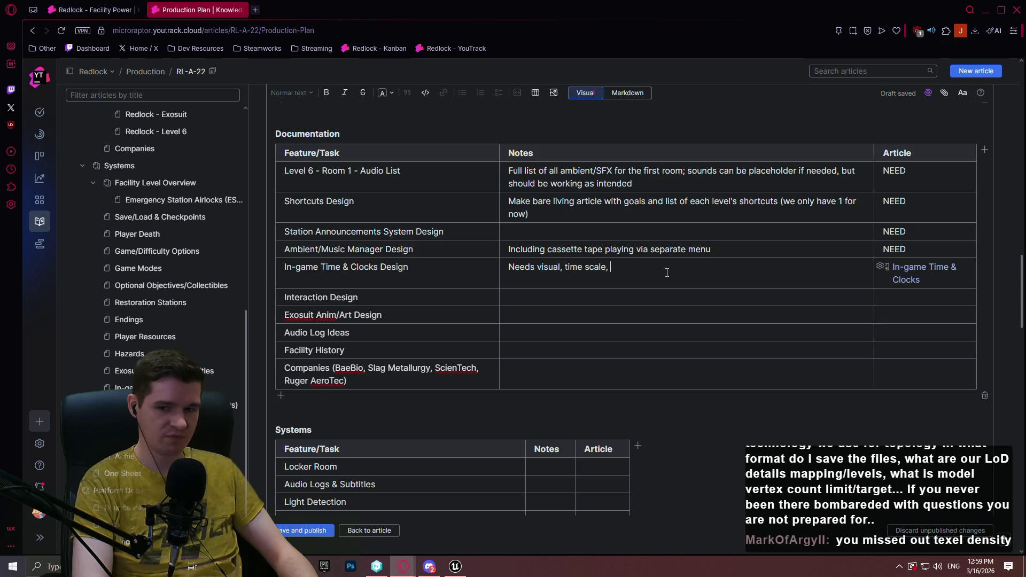
type(" integratio")
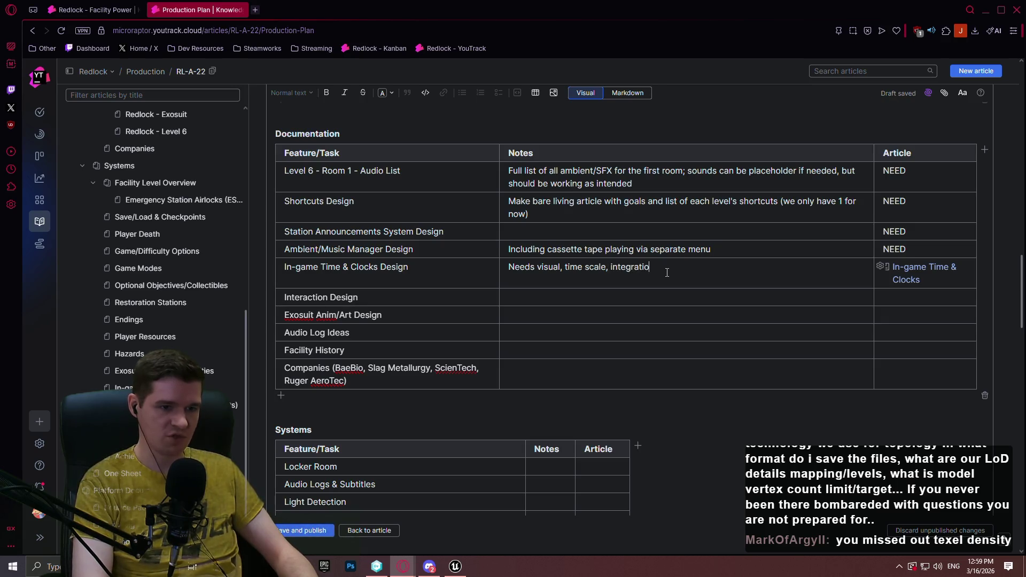
type("n with solar ")
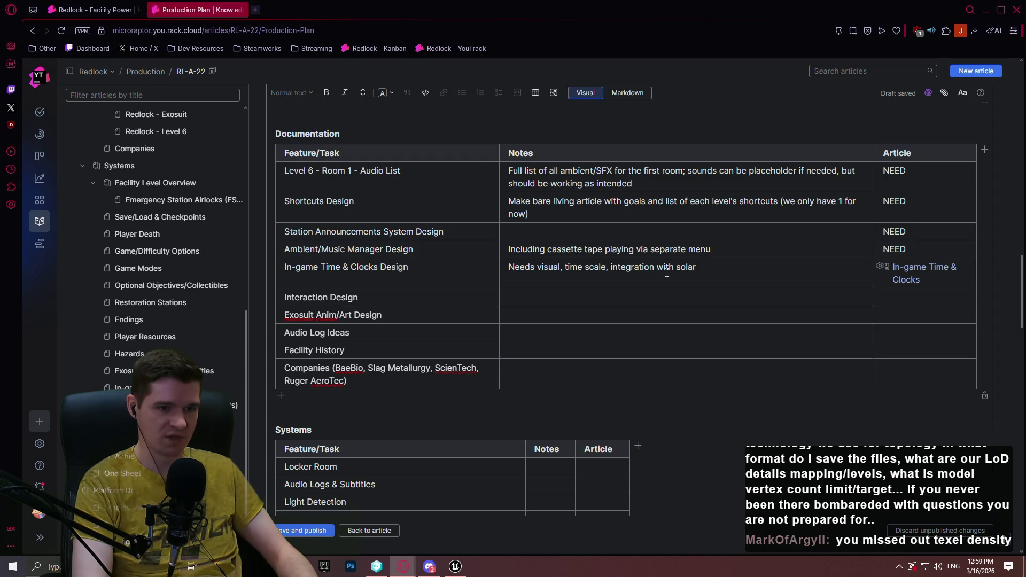
type("flares")
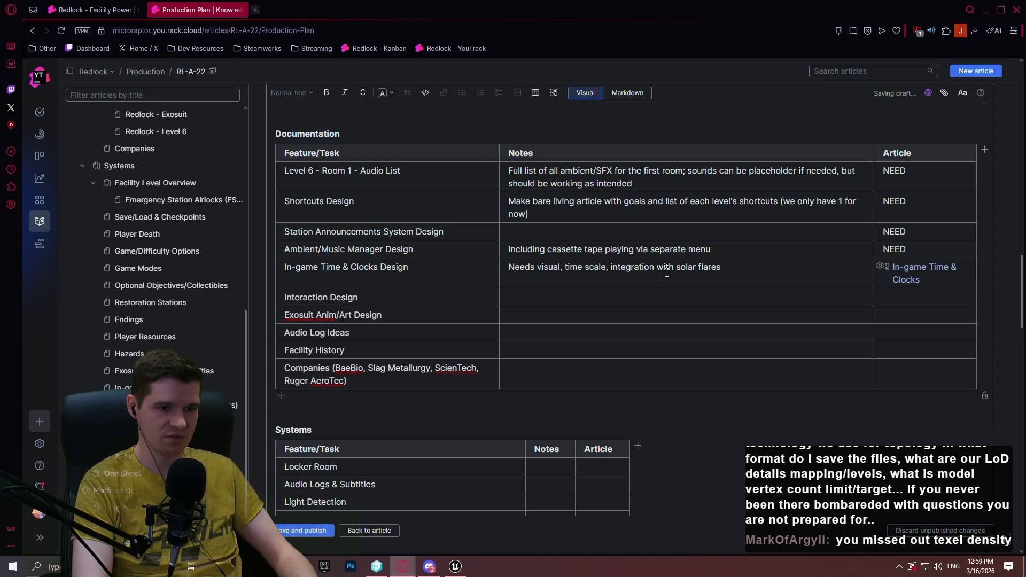
type(", integration wi")
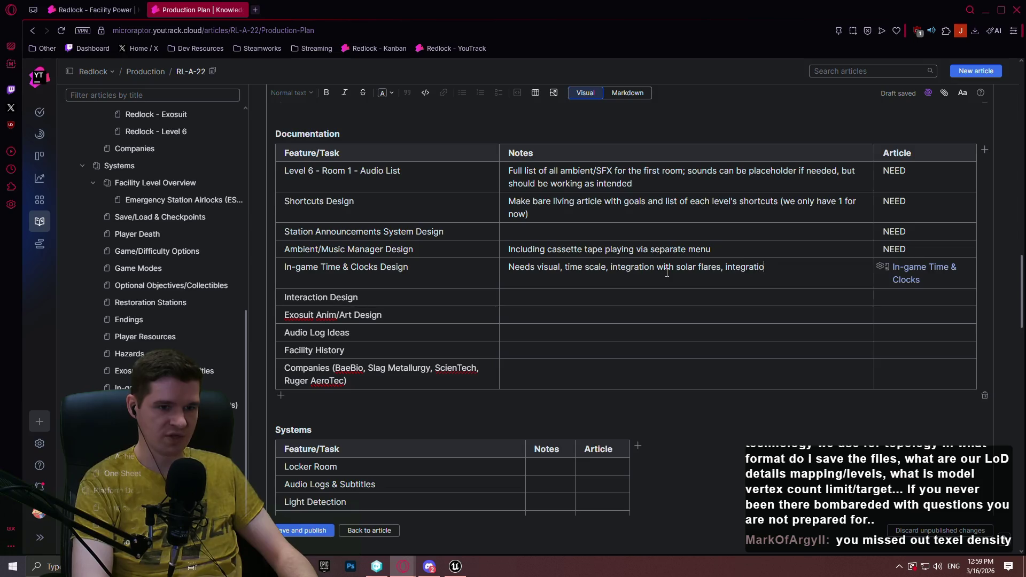
type("th ")
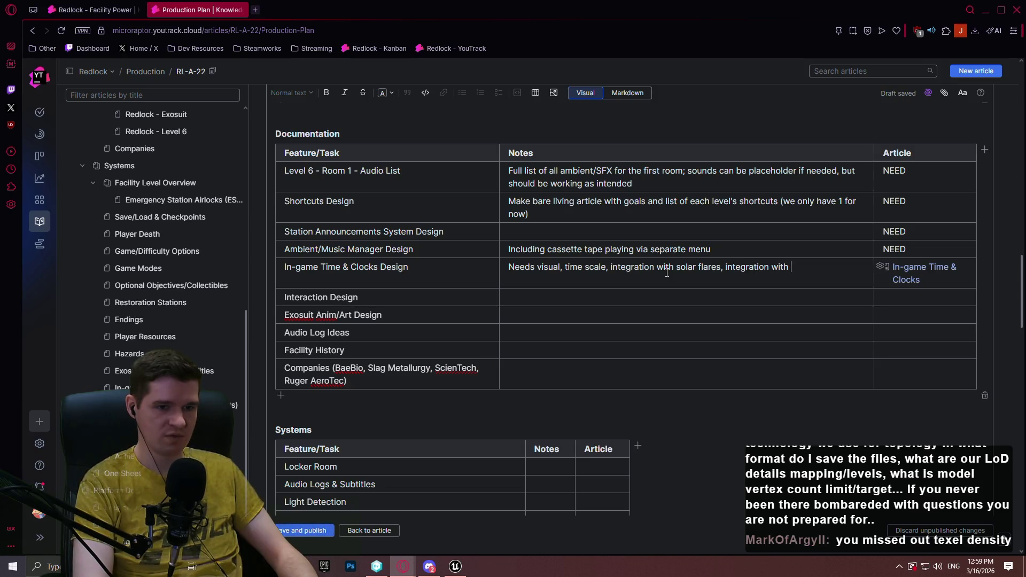
type("mood lighting")
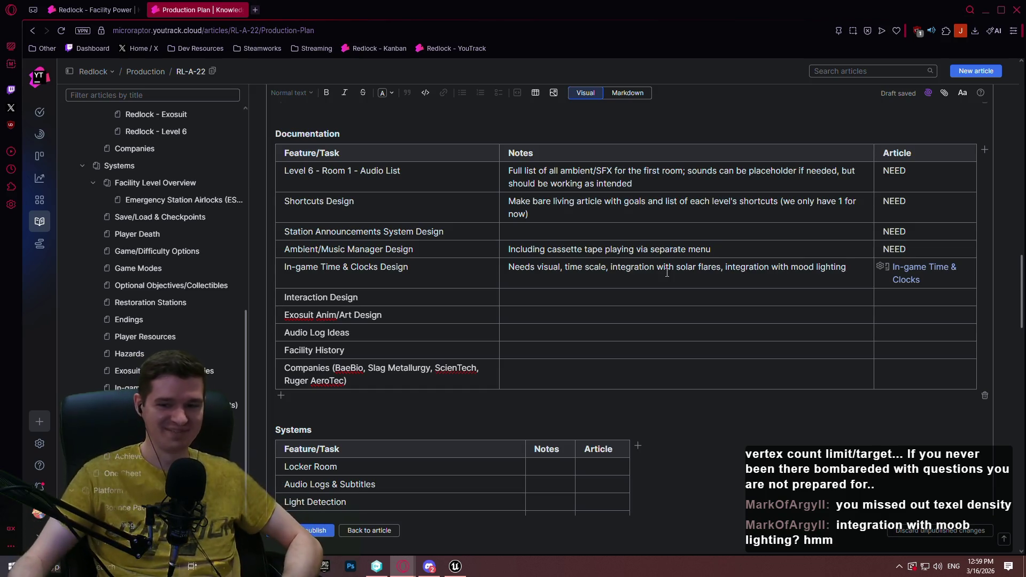
left_click(753, 299)
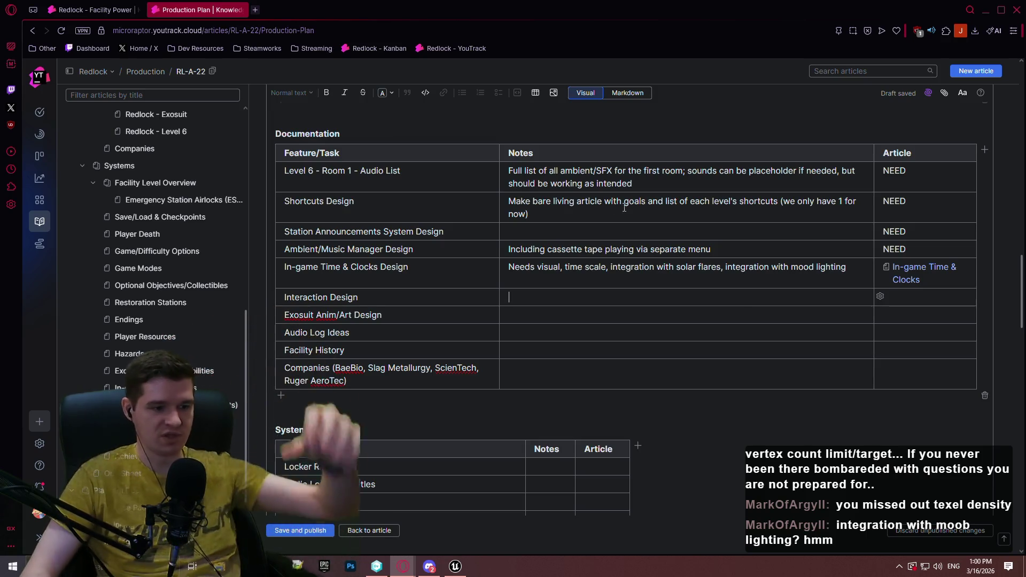
left_click(455, 566)
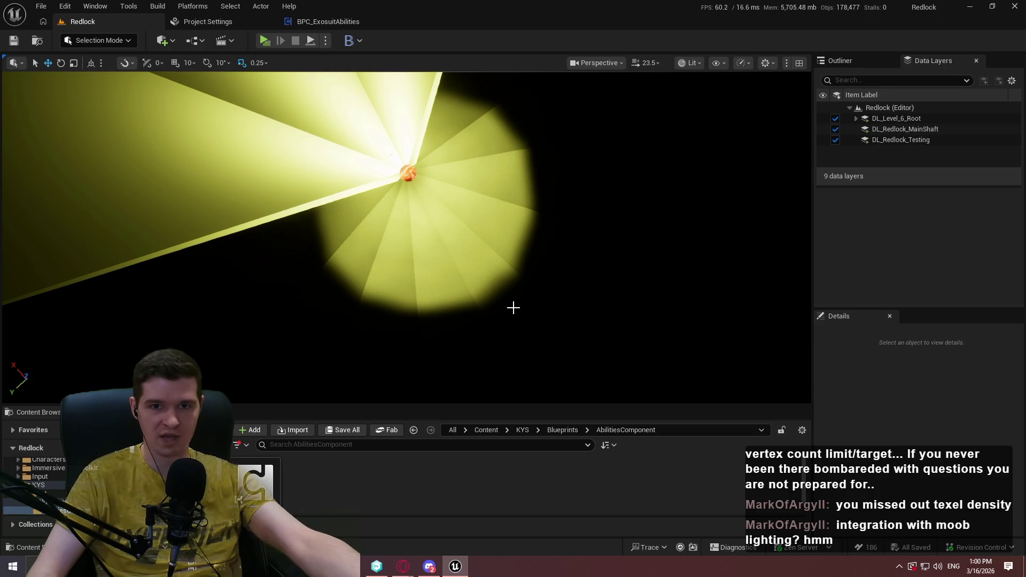
mouse_move(435, 223)
left_mouse_down()
mouse_move(435, 235)
mouse_move(475, 213)
left_mouse_up()
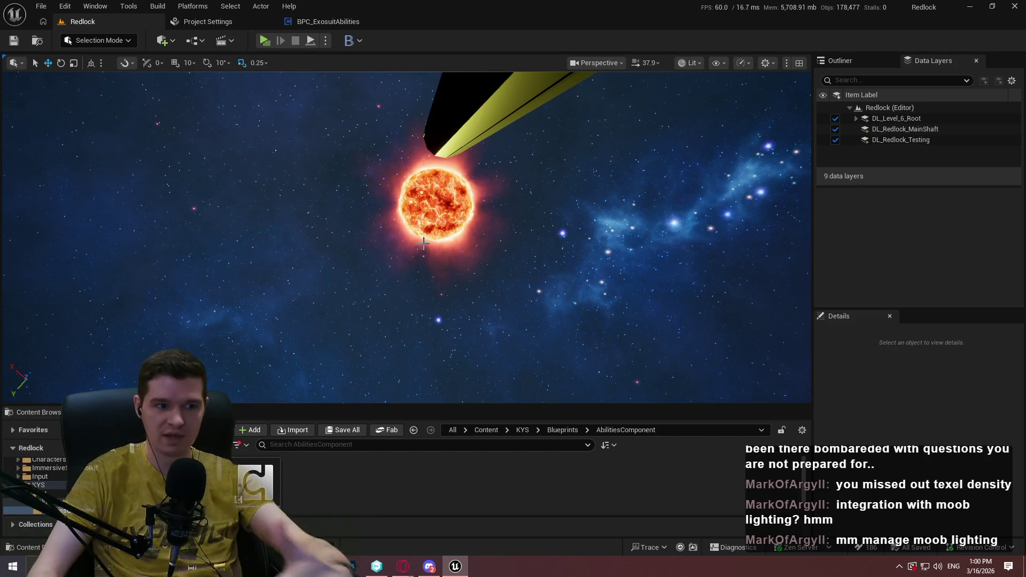
left_click(377, 566)
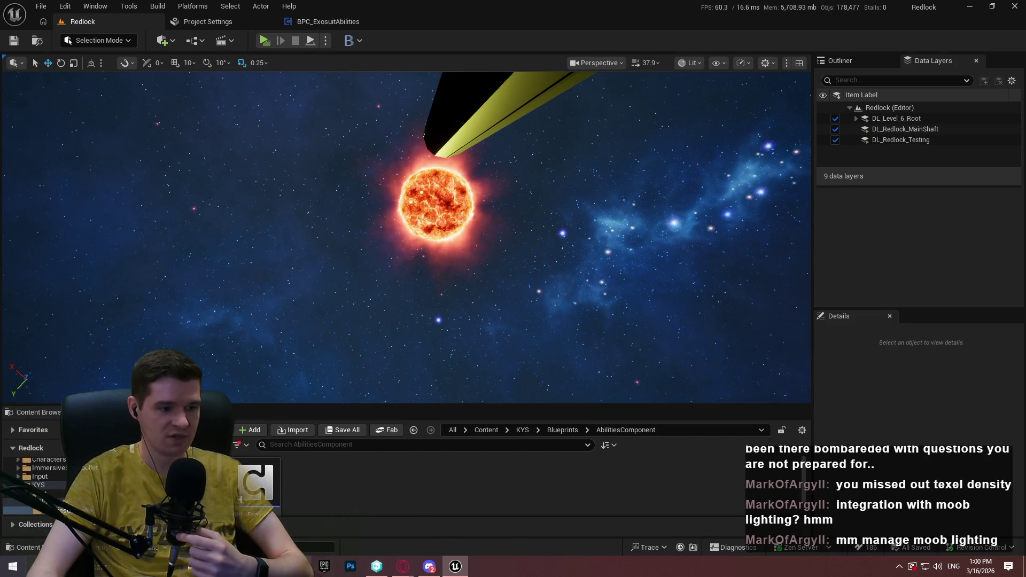
left_click(596, 386)
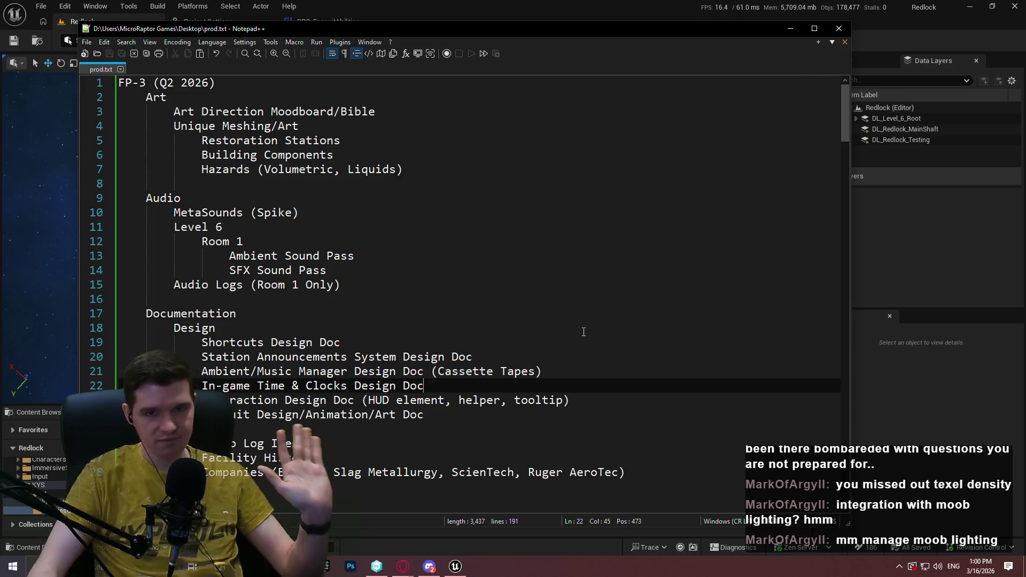
key("alt+Tab")
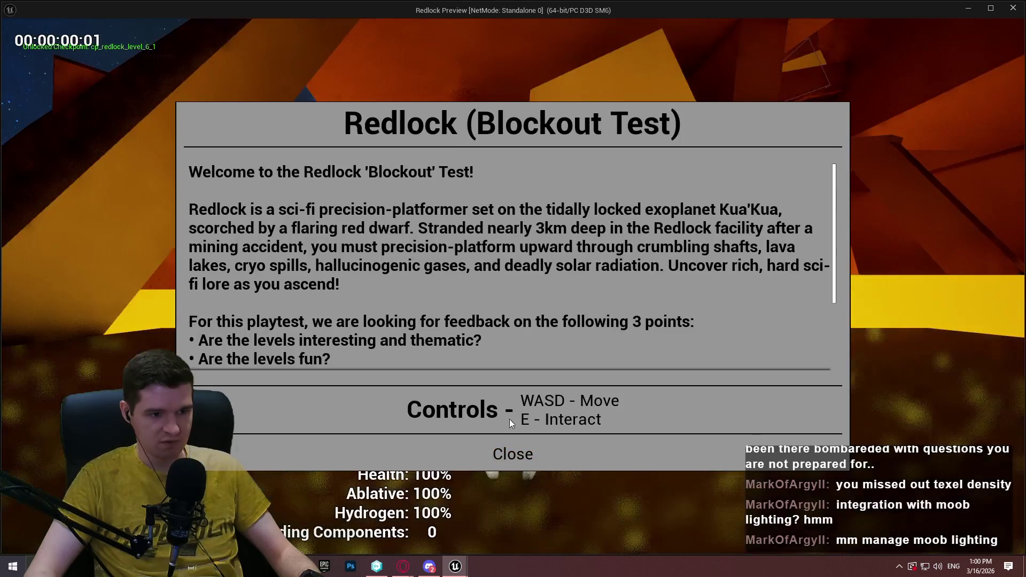
In the Redlock playtest, unlock all checkpoints from the pause menu and teleport to one
left_click(513, 454)
key("w")
key("Escape")
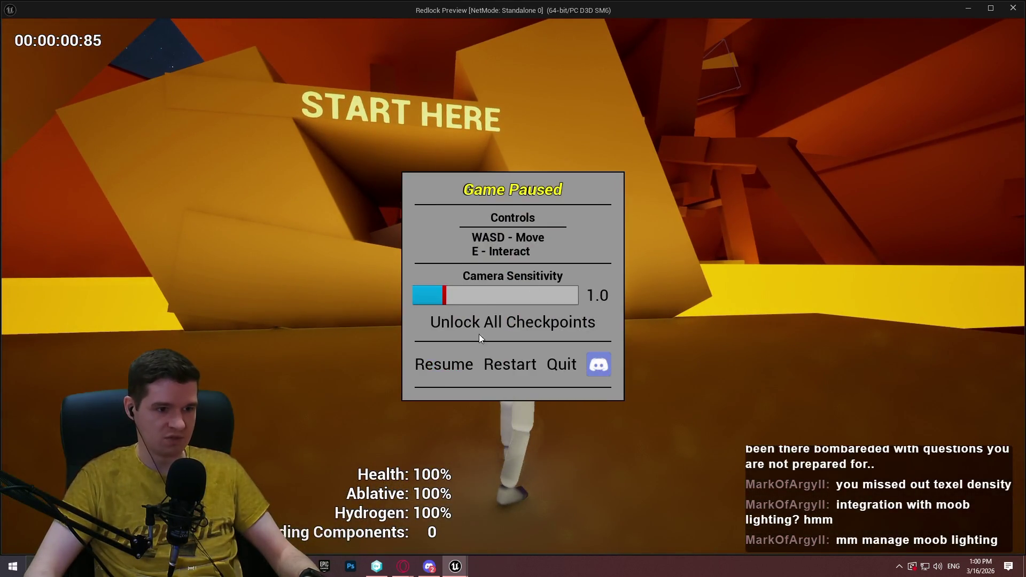
left_click(478, 337)
key("w")
key("e")
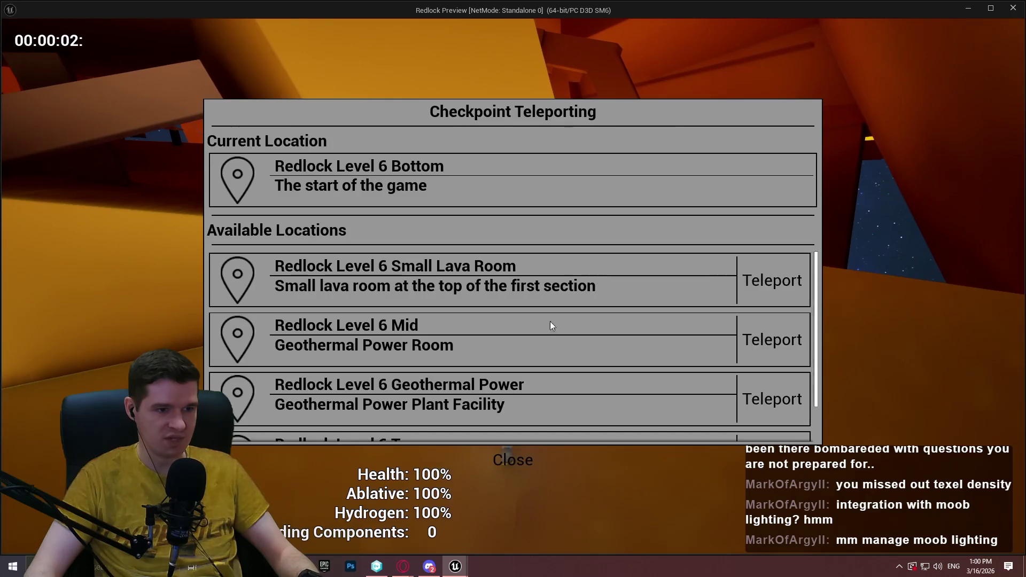
left_click(777, 341)
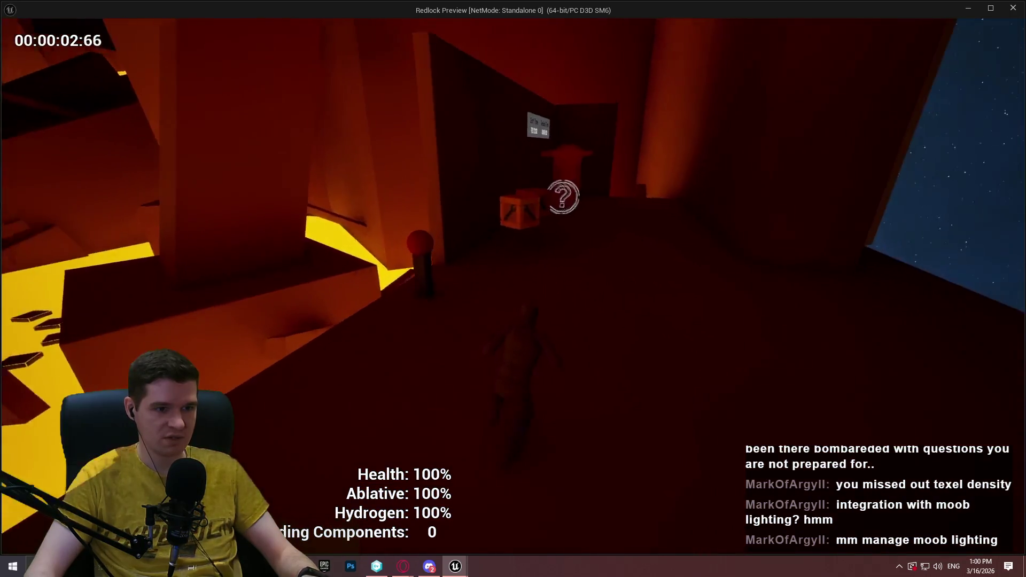
Walk around the time sign toward the yellow-lit corridor, then end the playtest
key("w")
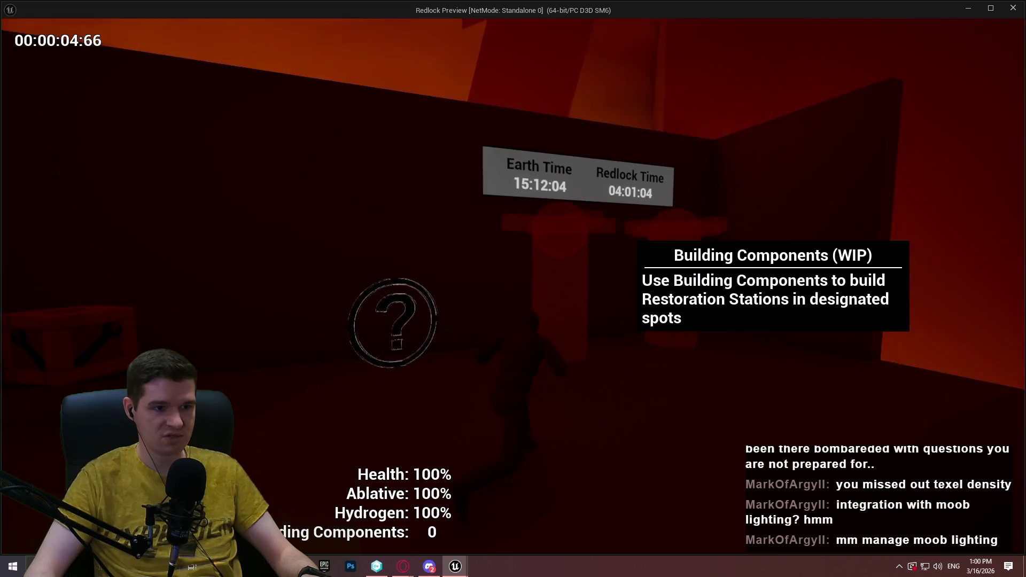
key("s")
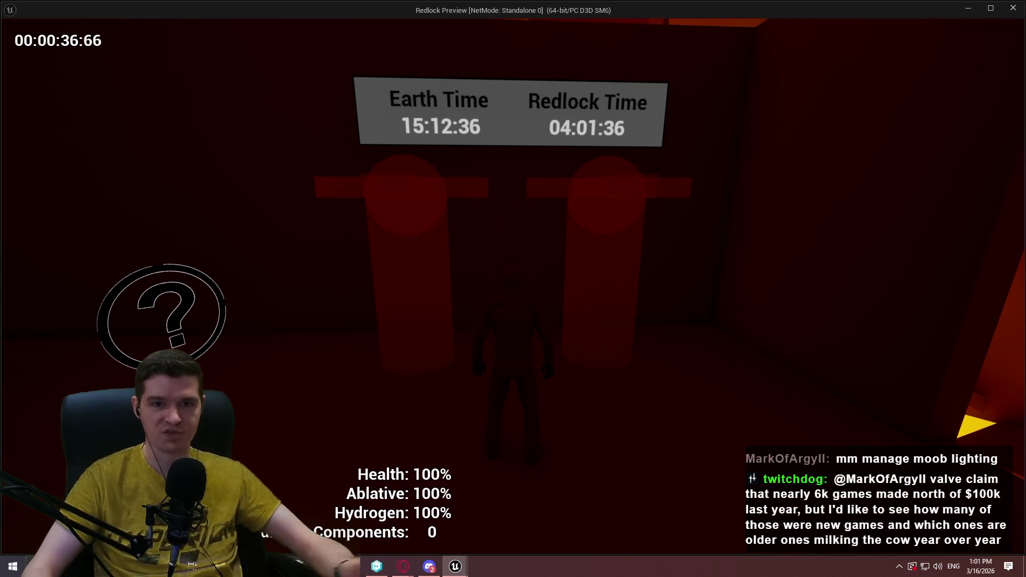
key("w")
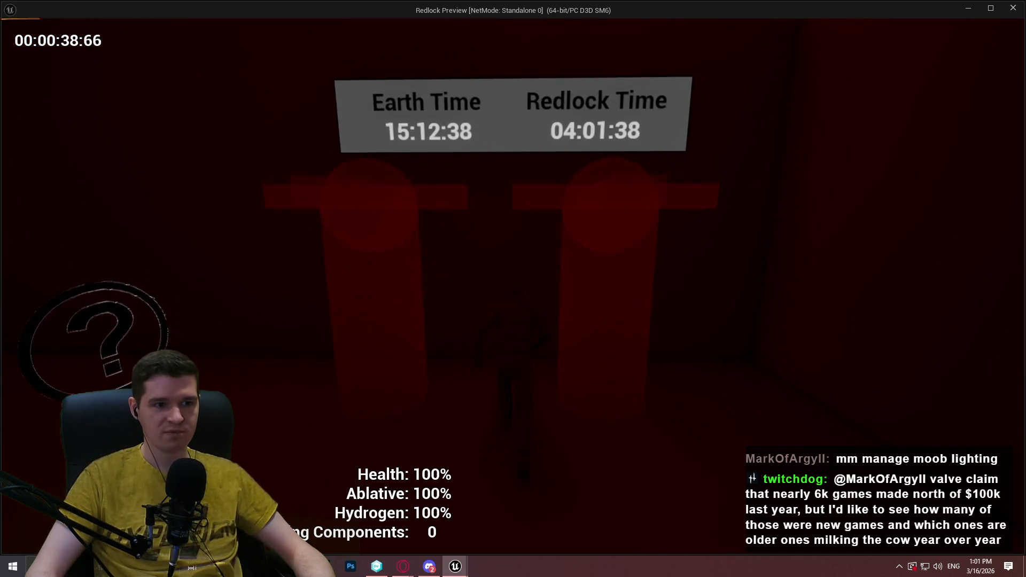
mouse_move(513, 289)
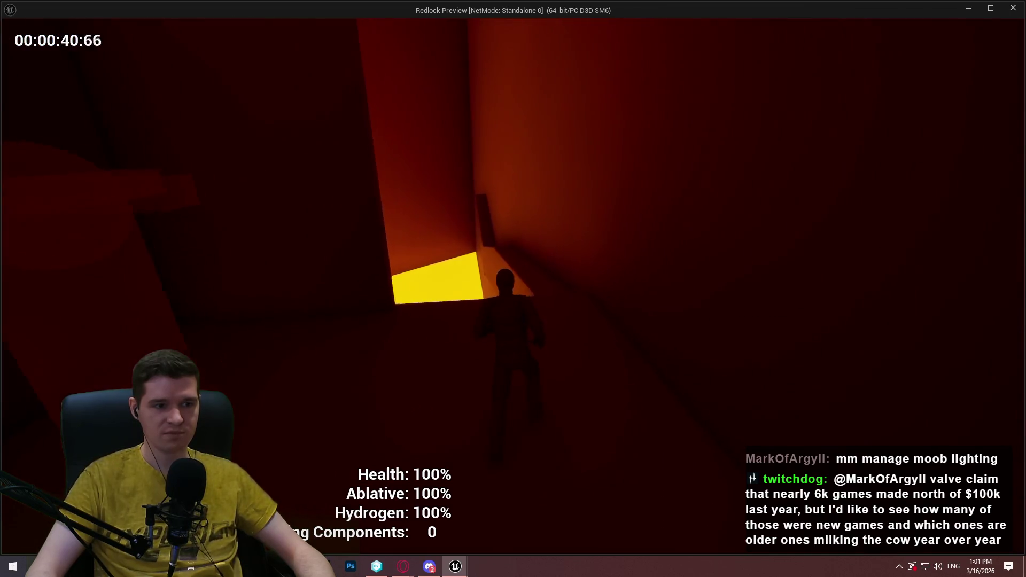
key("w")
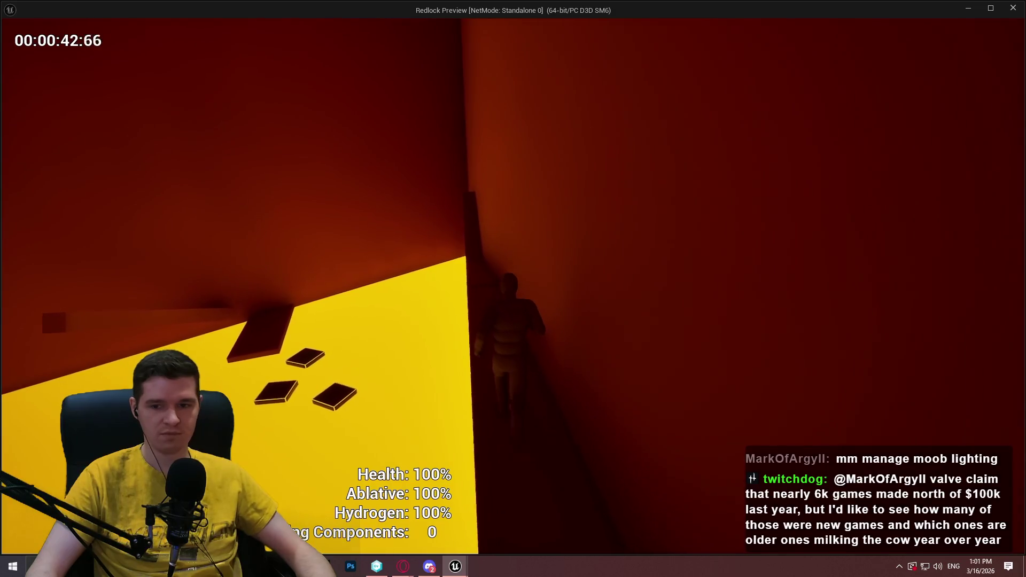
key("Escape")
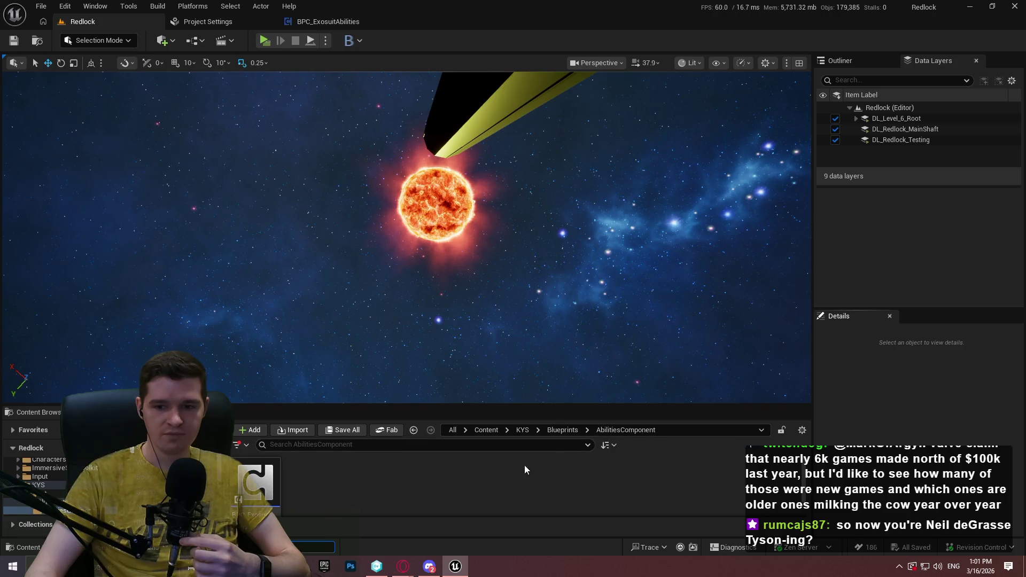
Review the prod.txt task list in Notepad++, then bring back the Production Plan article
key("alt+Tab")
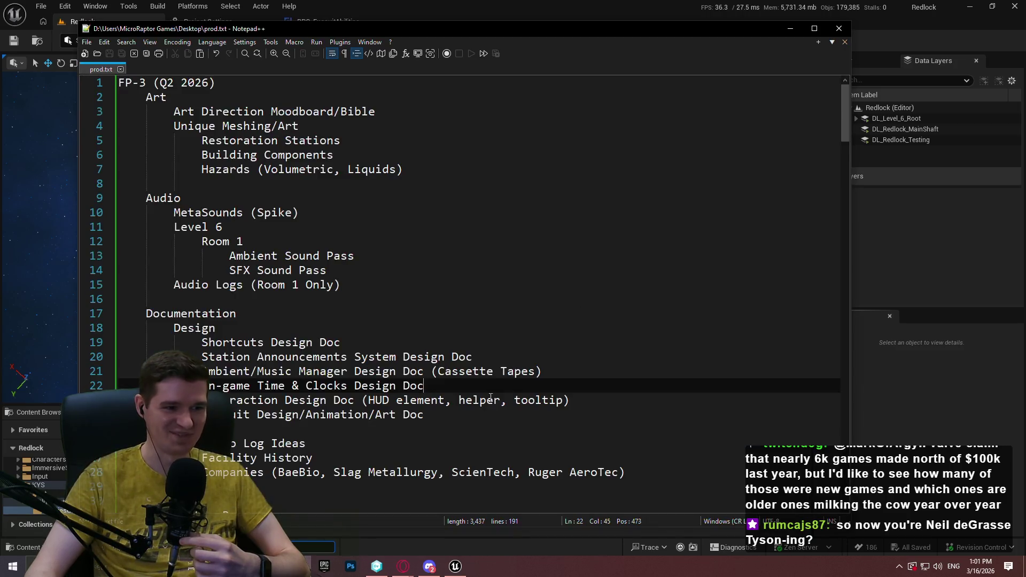
scroll(489, 383, "down", 1)
mouse_move(403, 566)
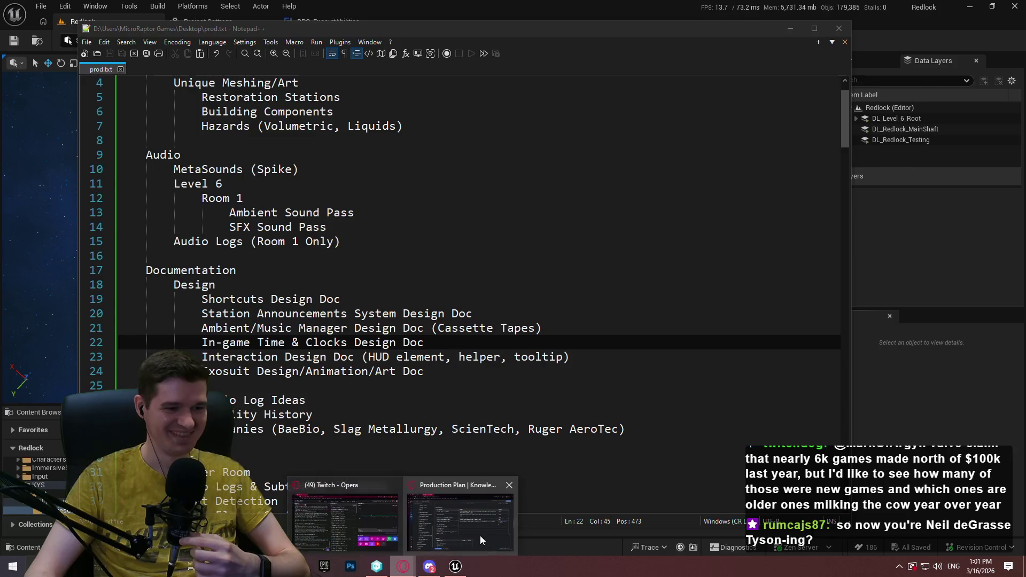
left_click(480, 536)
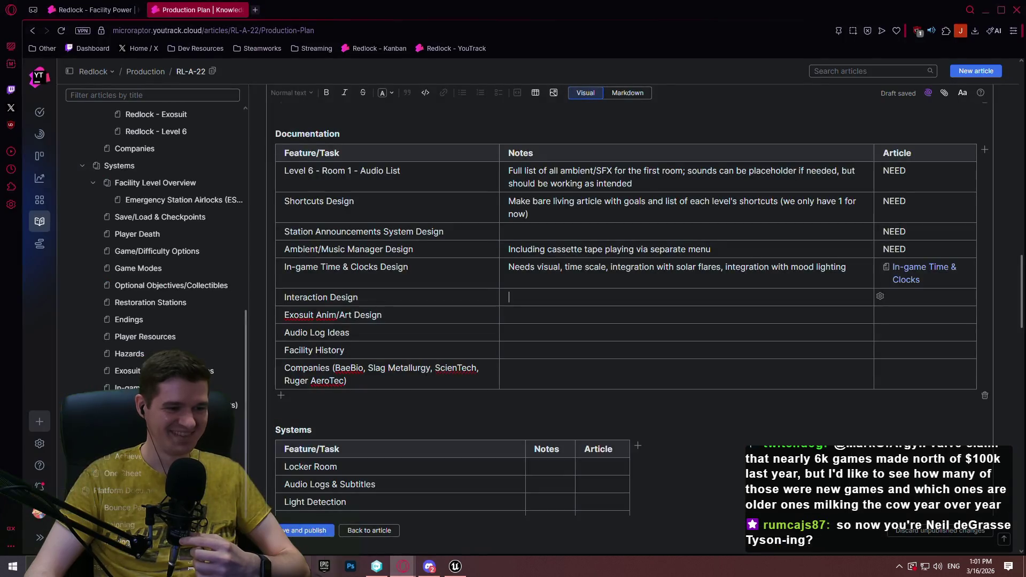
Mark the Interaction Design row NEED and note 'Need to investigate' in its notes
left_click(594, 298)
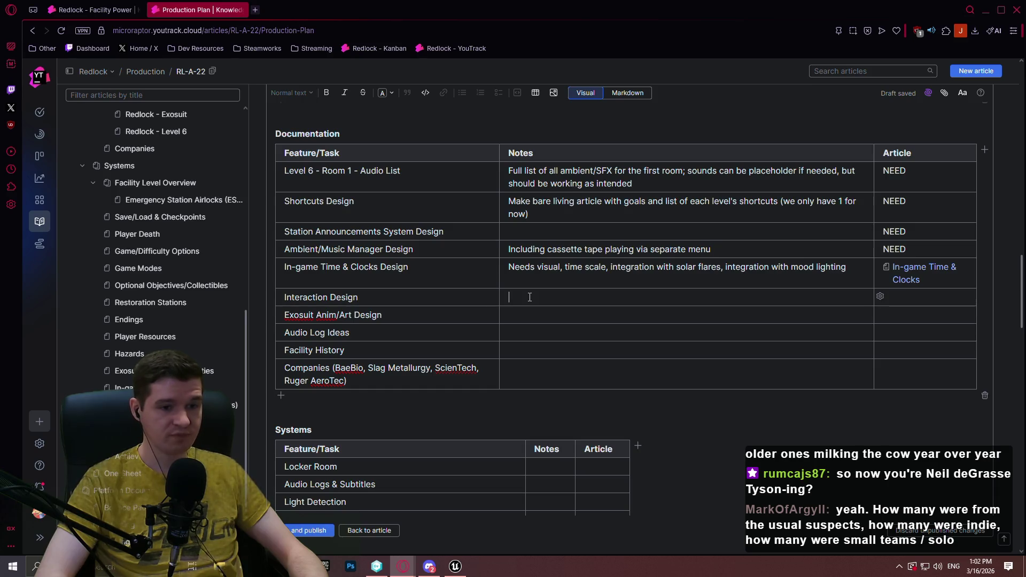
key("Tab")
type("N")
left_click(529, 297)
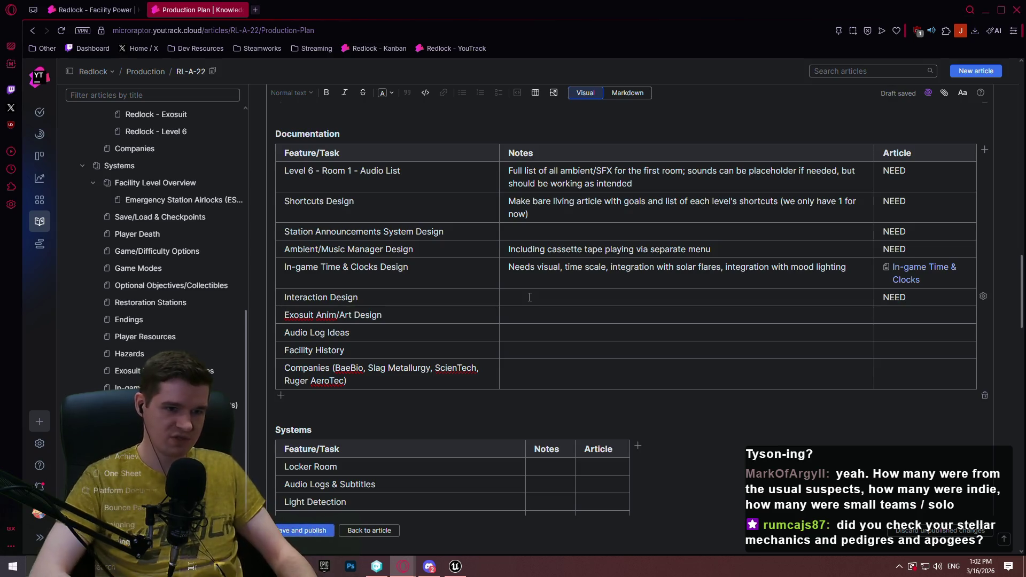
type("D")
type("Need to investigate")
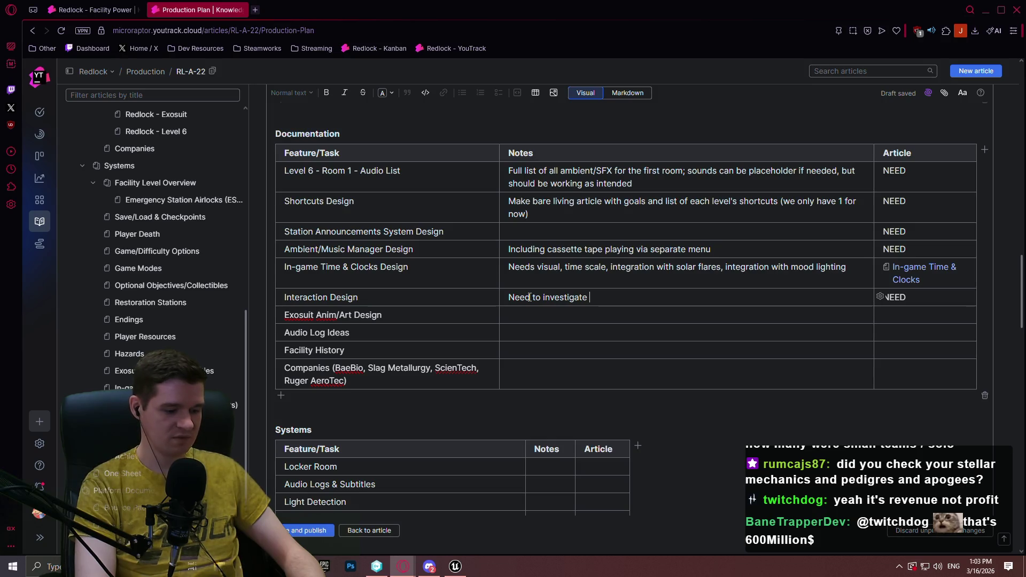
Complete Interaction Design's note 'Need to investigate pop-ups and HUD elements' and mark Exosuit Anim/Art Design NEED
type("pop-")
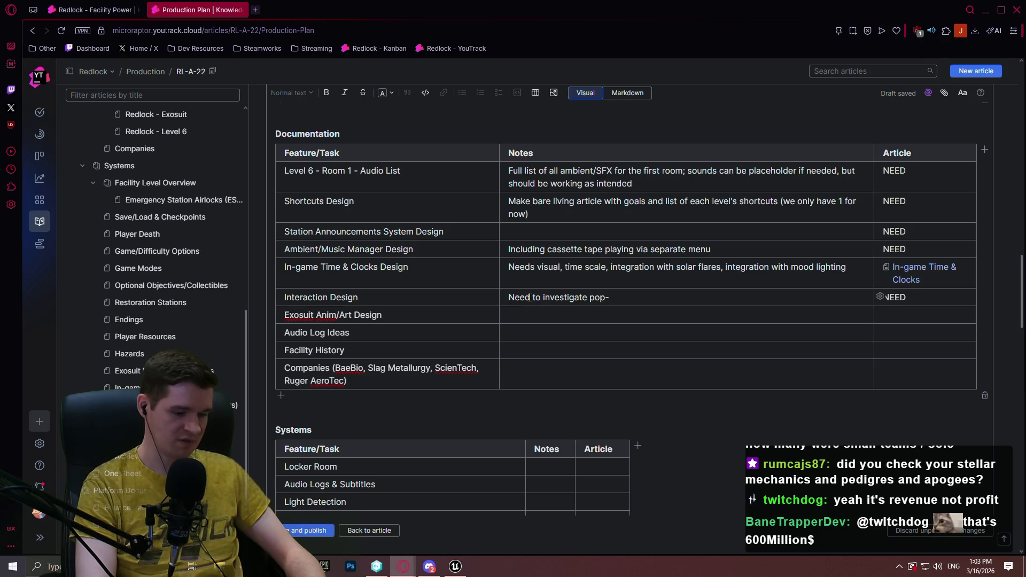
type("ups and ")
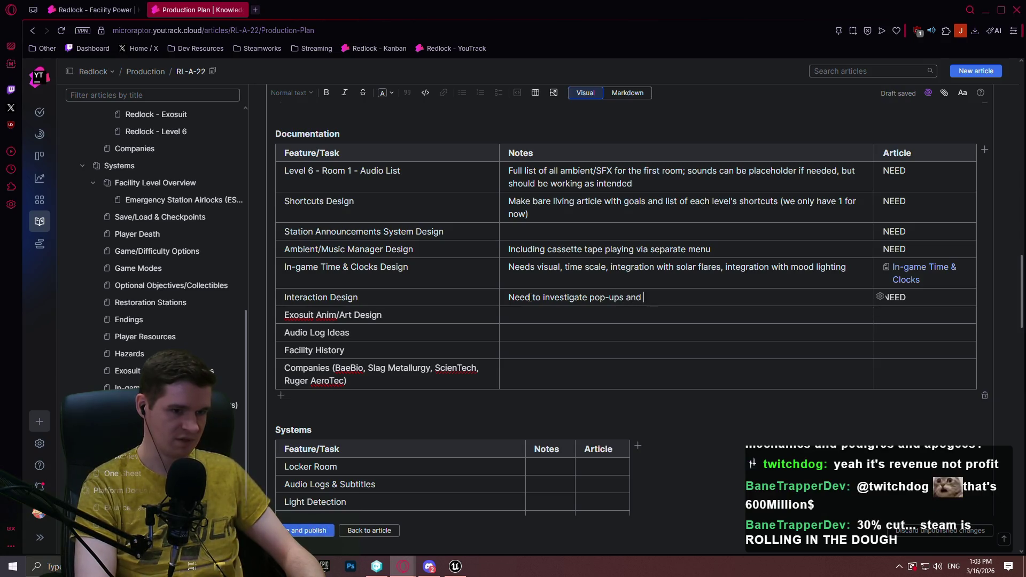
type("HUD elements")
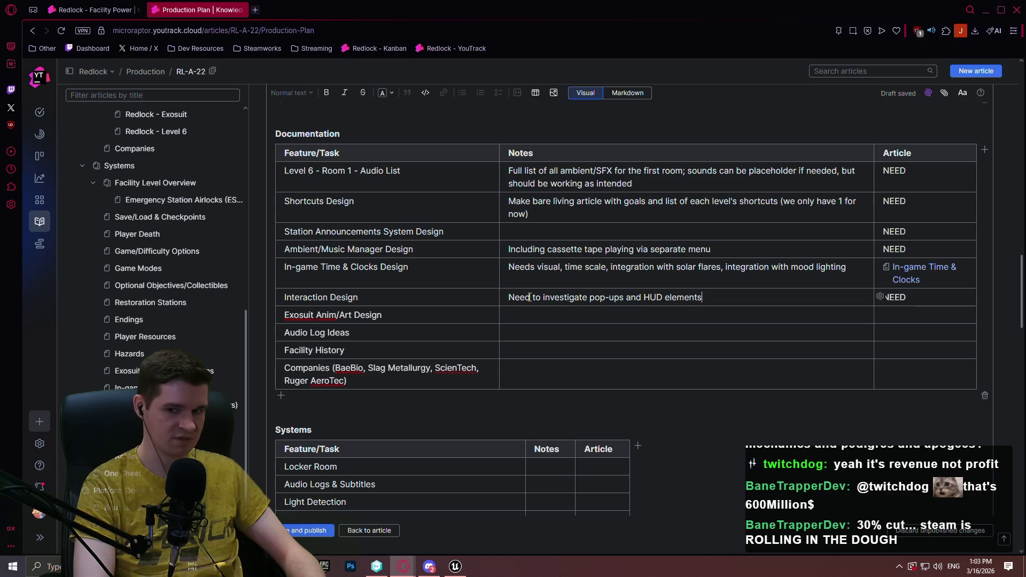
key("Down")
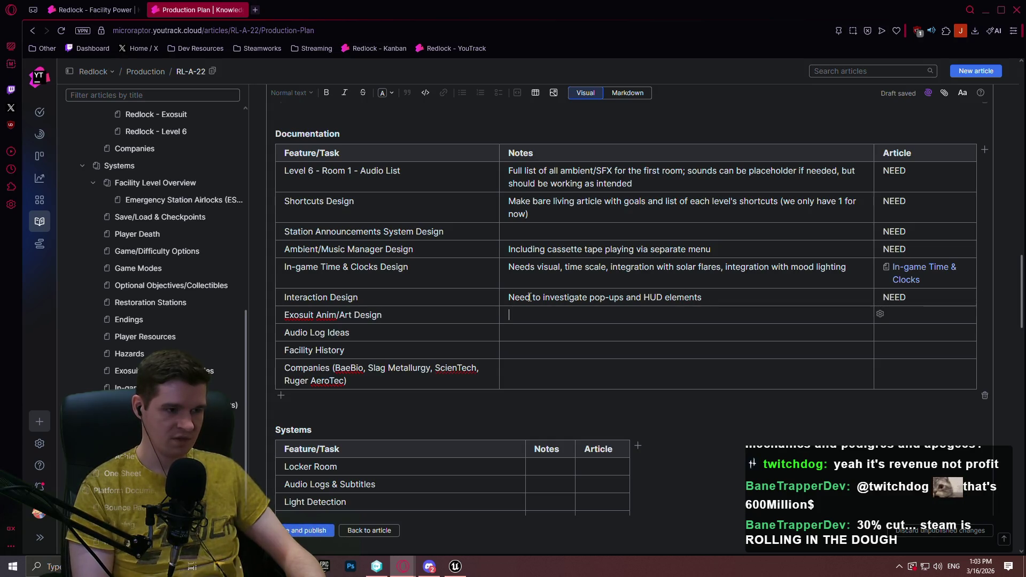
key("Tab")
type("NE")
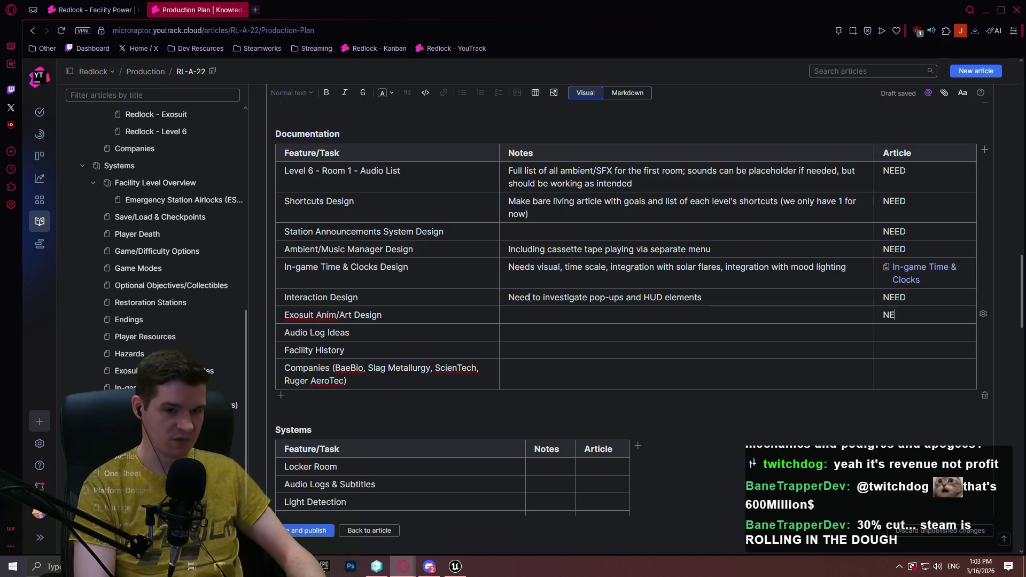
type("ED")
key("Tab")
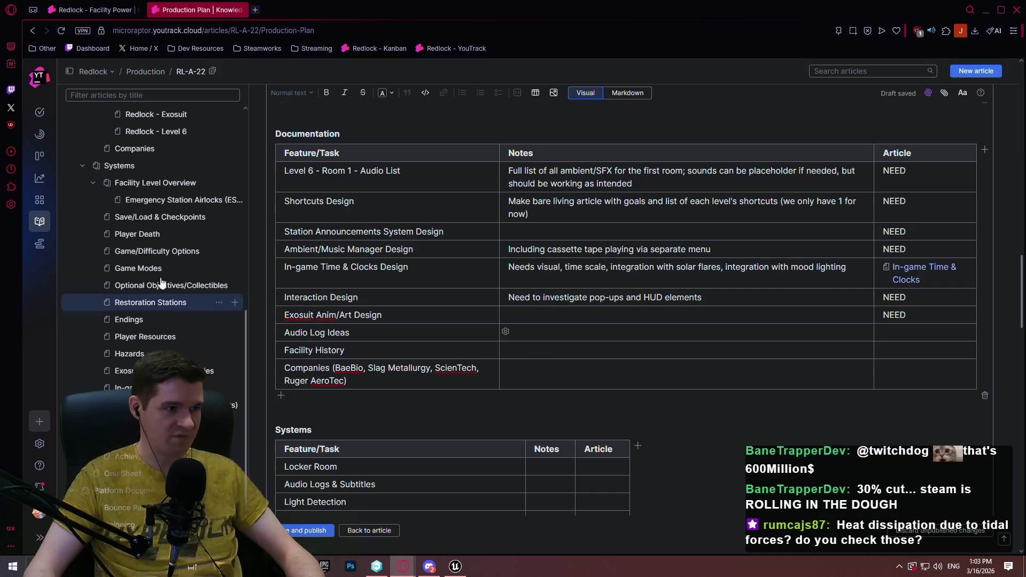
Link the Audio Log Ideas Article cell to the In-game Time & Clocks article via ID RL-A-36
scroll(178, 219, "up", 2)
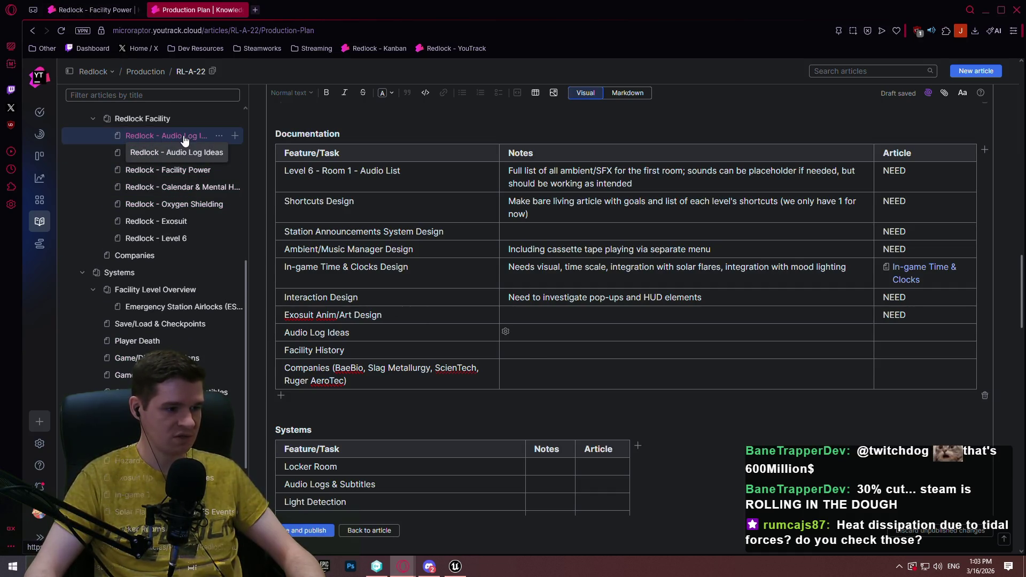
type("R")
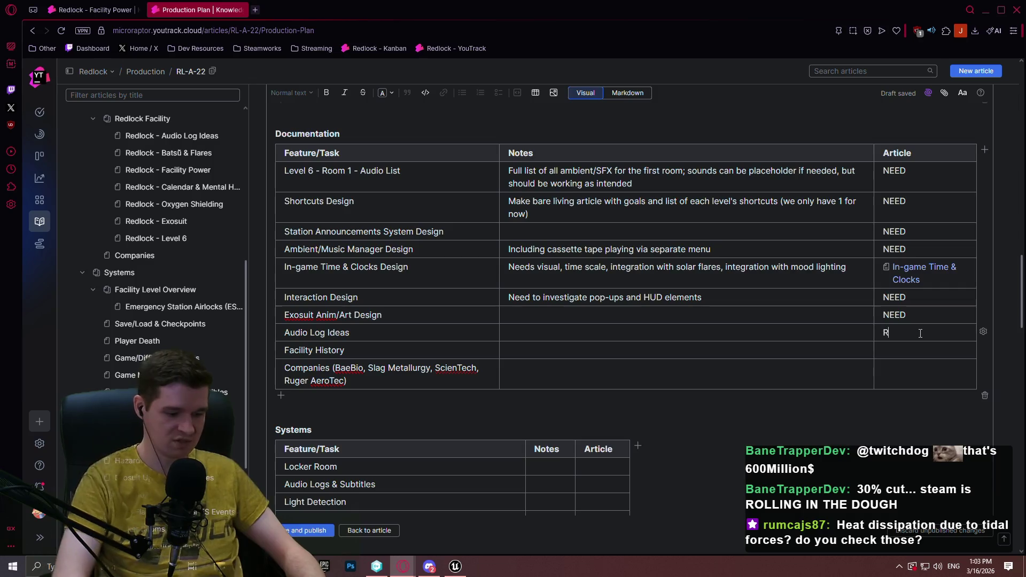
type("L-A-36")
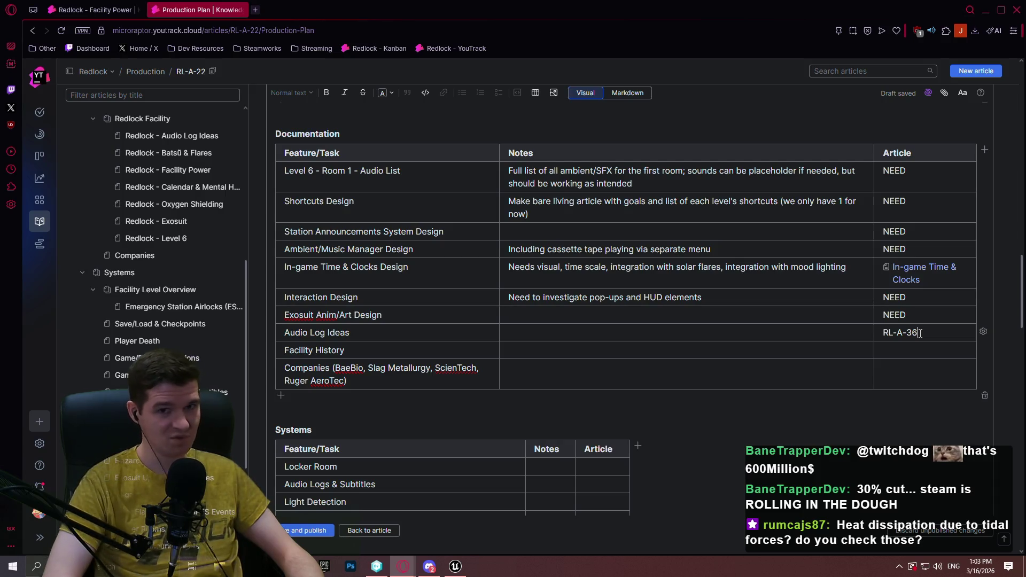
key("Tab")
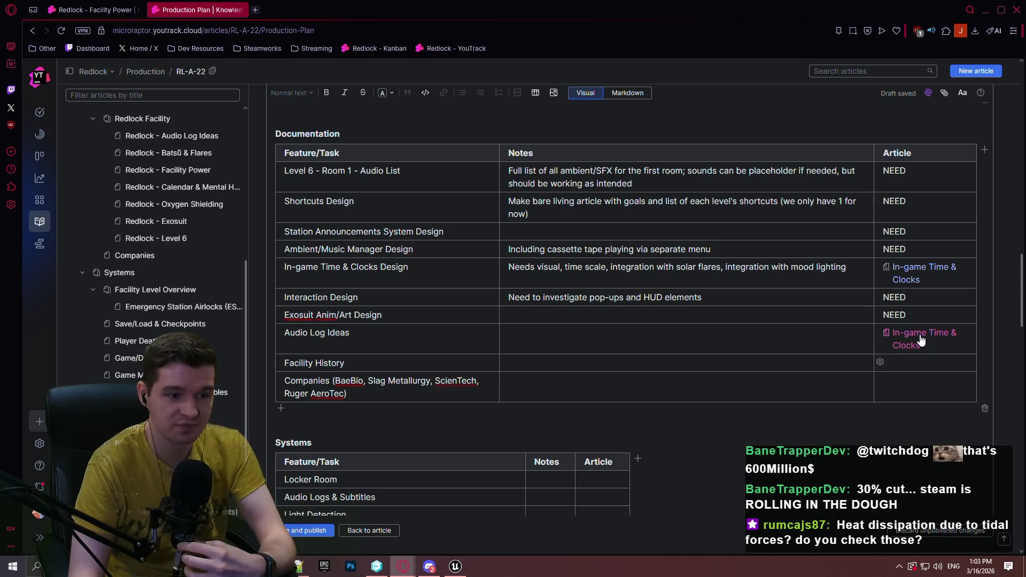
scroll(750, 241, "down", 2)
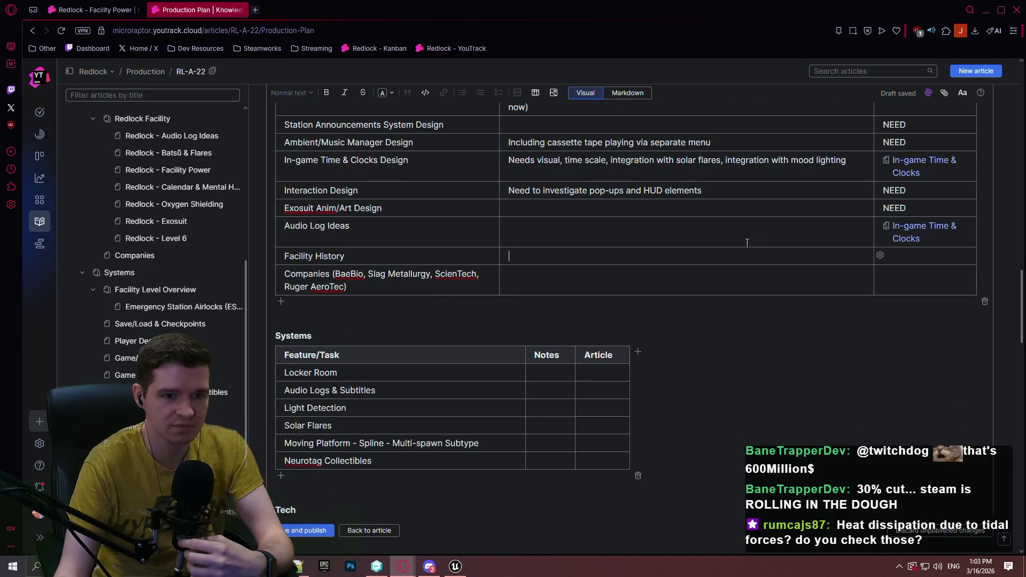
Start the Facility History note in the Documentation table with 'Full history from landing of'
scroll(761, 270, "up", 1)
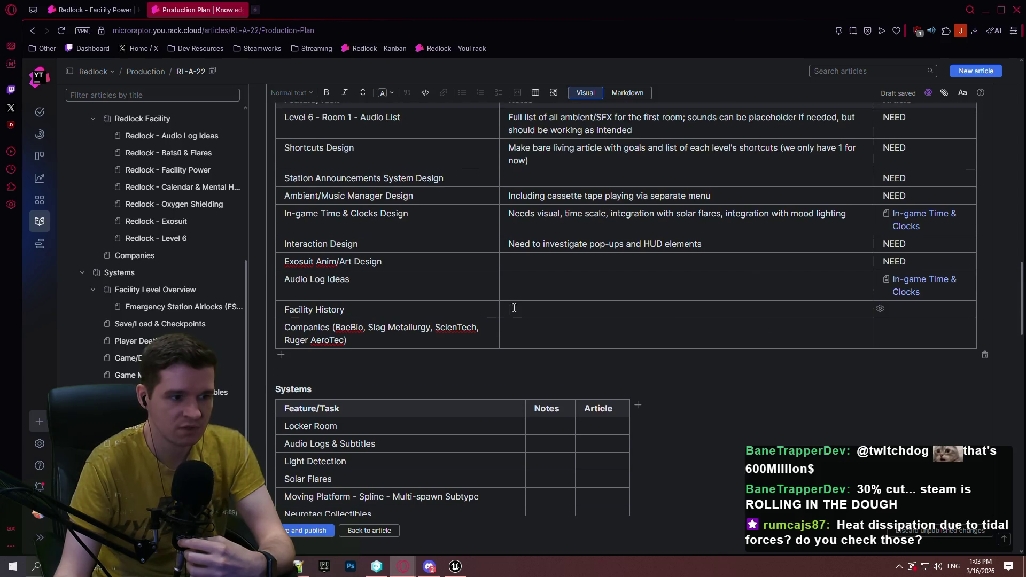
left_click(928, 308)
type("NEED")
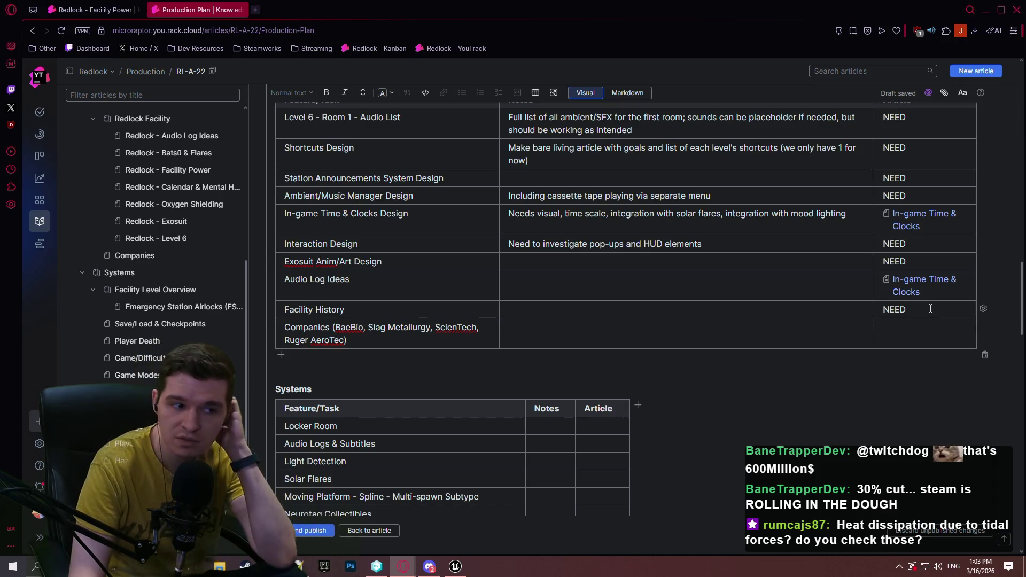
key("Home")
type("Full history fo")
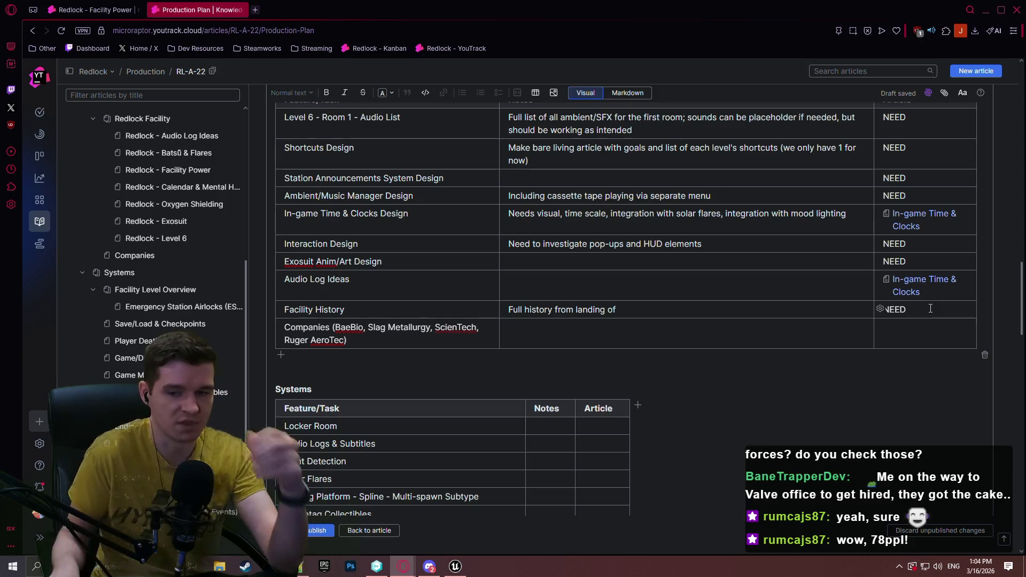
Open the Redlock - Level 6 lore article in a new tab
mouse_move(280, 266)
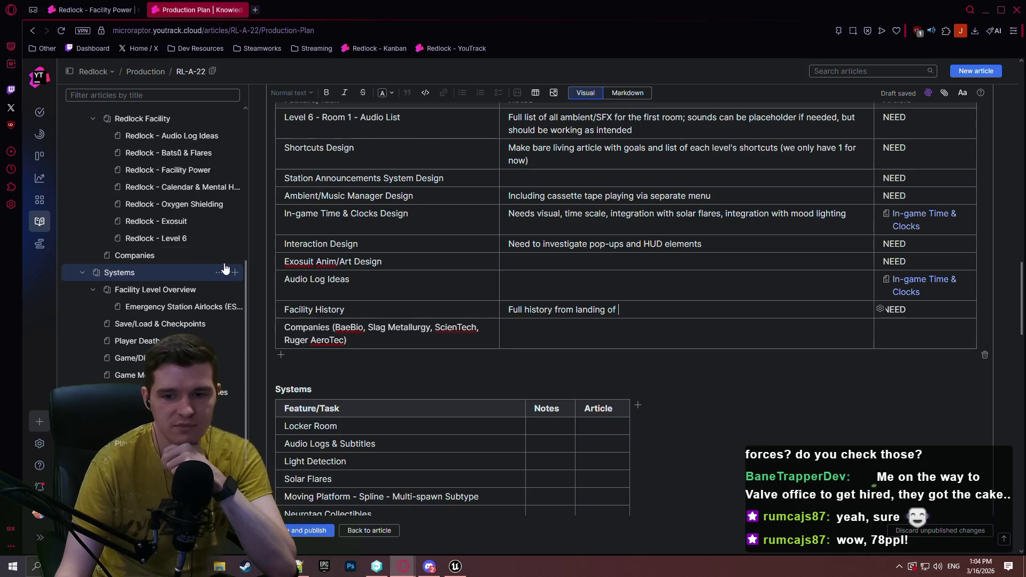
scroll(185, 215, "up", 2)
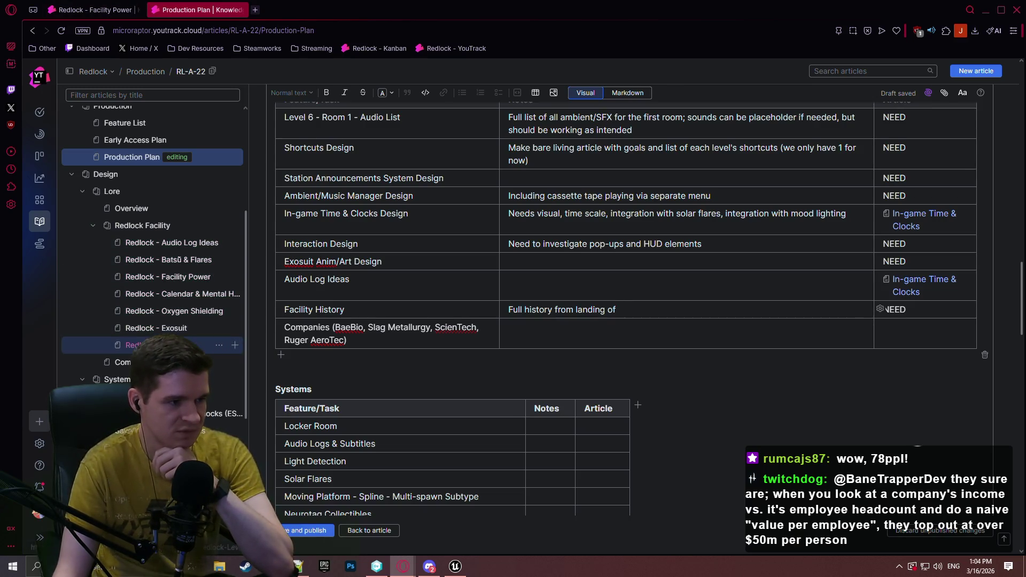
left_click(133, 345)
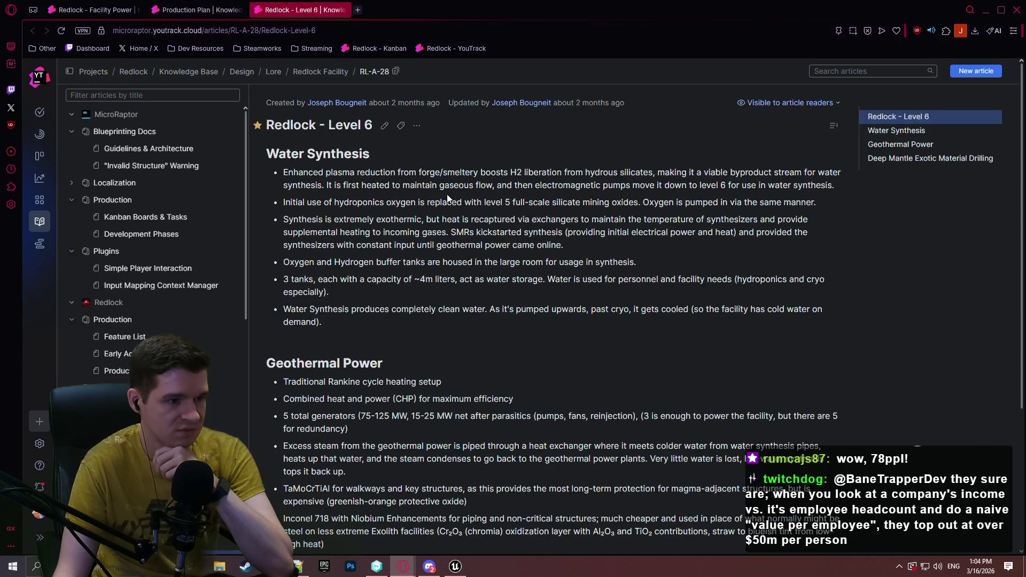
Browse from Level 6 to the Redlock Facility and then the Companies lore article
scroll(415, 211, "down", 3)
scroll(411, 206, "up", 3)
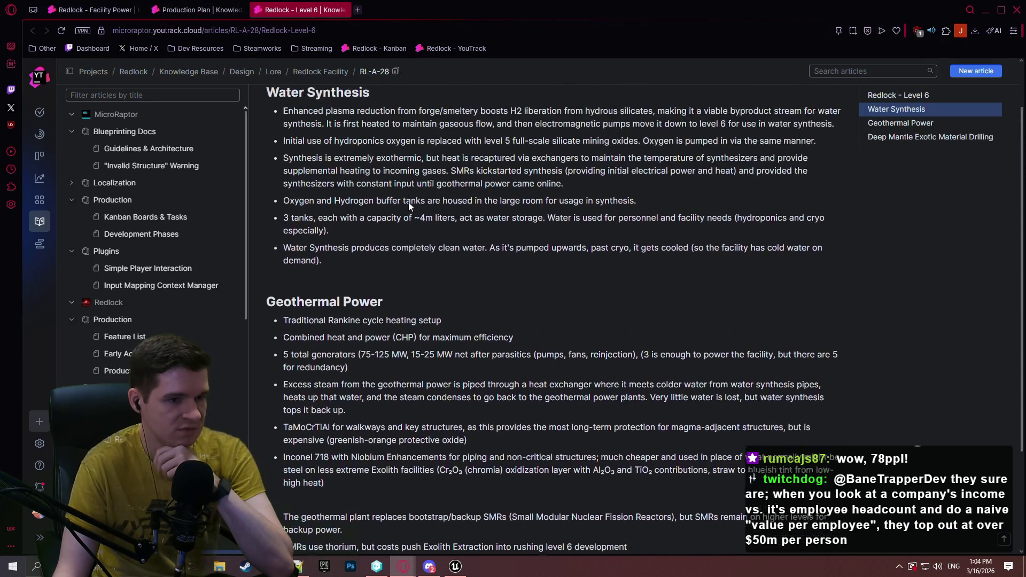
scroll(187, 277, "down", 4)
left_click(176, 230)
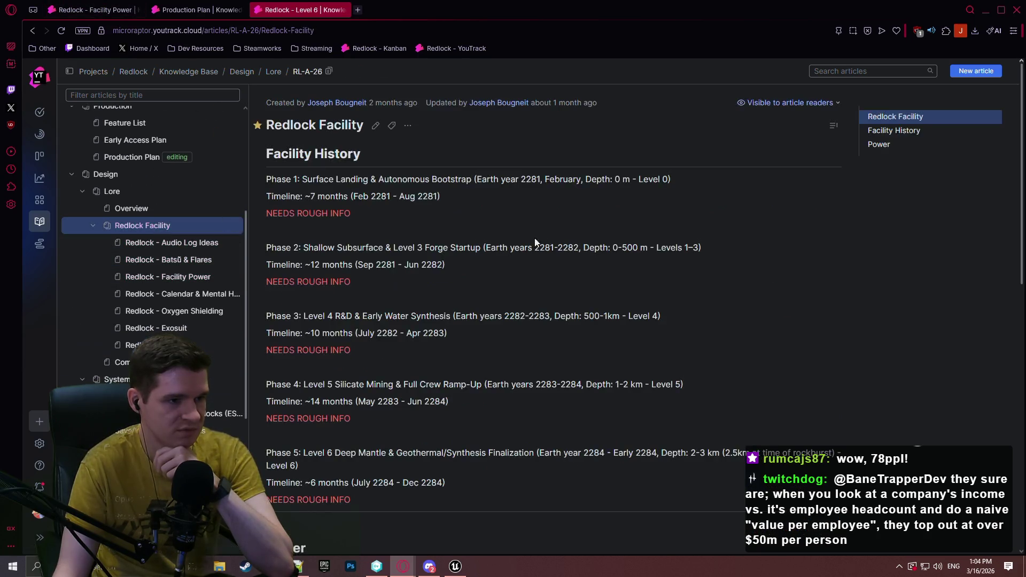
scroll(545, 239, "down", 10)
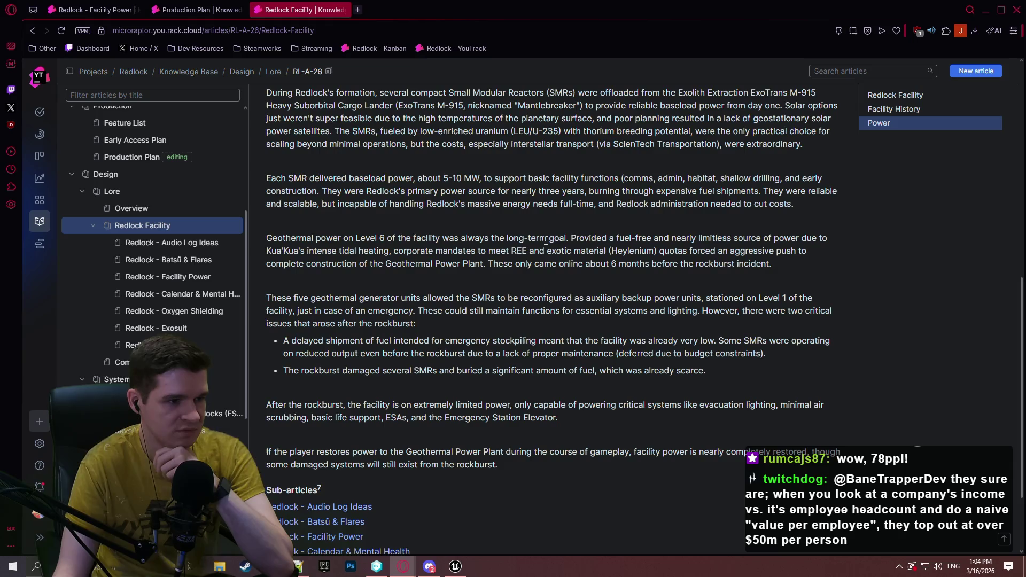
scroll(545, 239, "up", 6)
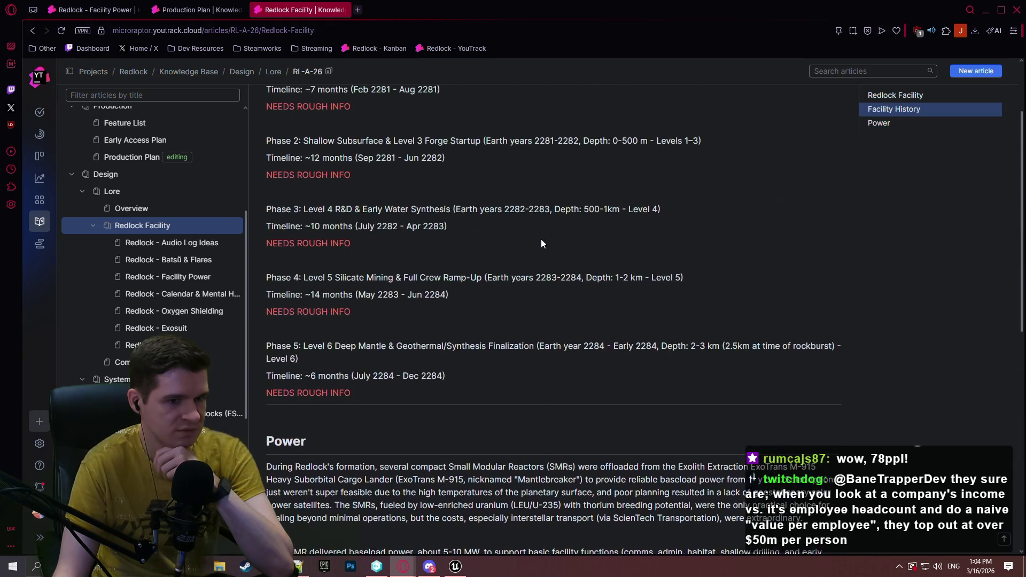
scroll(539, 233, "up", 2)
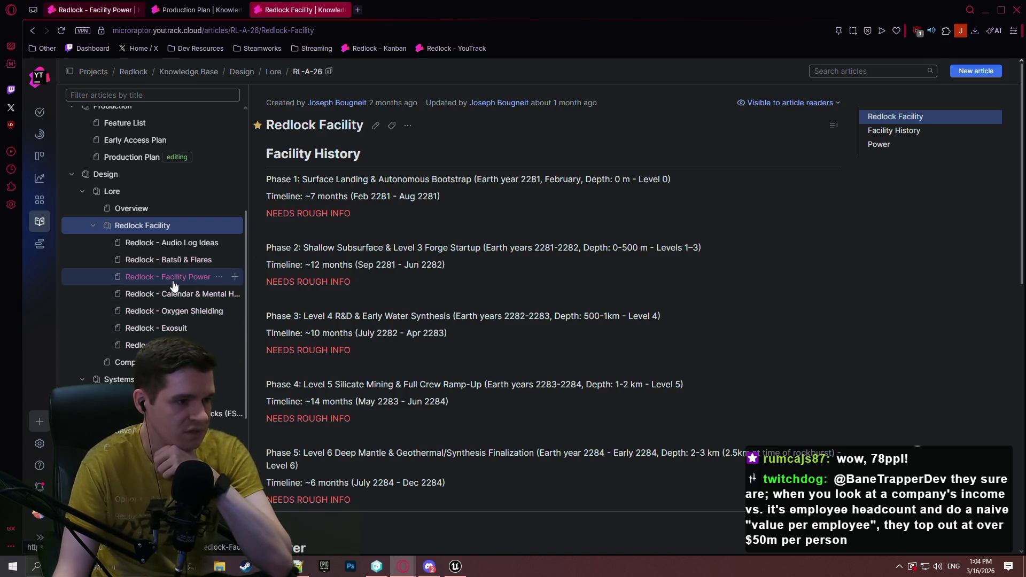
left_click(124, 363)
Look up the EE Gaia L launch and the starship name Abeona in the Companies article
scroll(502, 203, "down", 3)
scroll(505, 209, "down", 4)
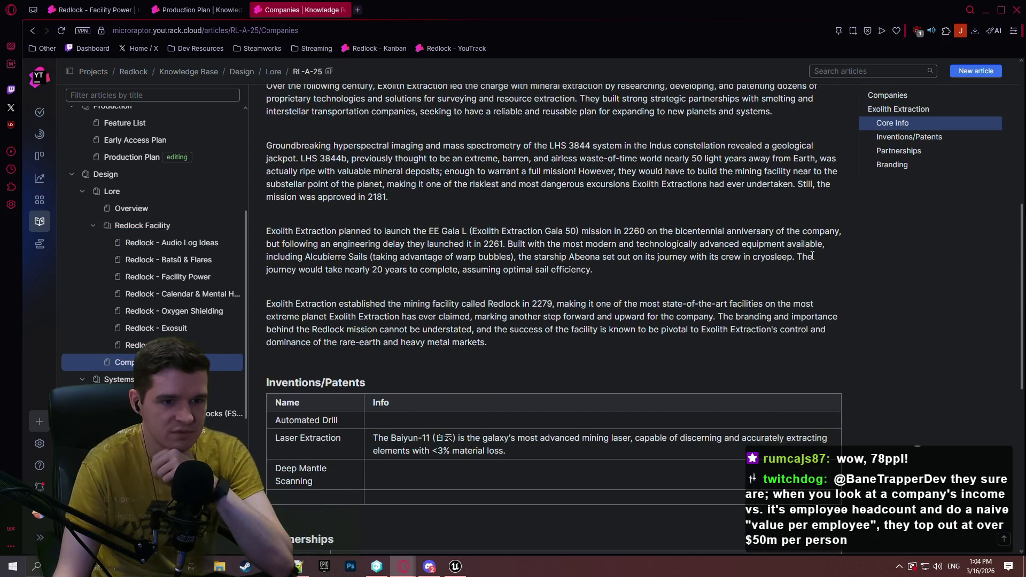
scroll(805, 264, "up", 1)
left_click_drag(387, 199, 418, 199)
left_click_drag(373, 284, 477, 285)
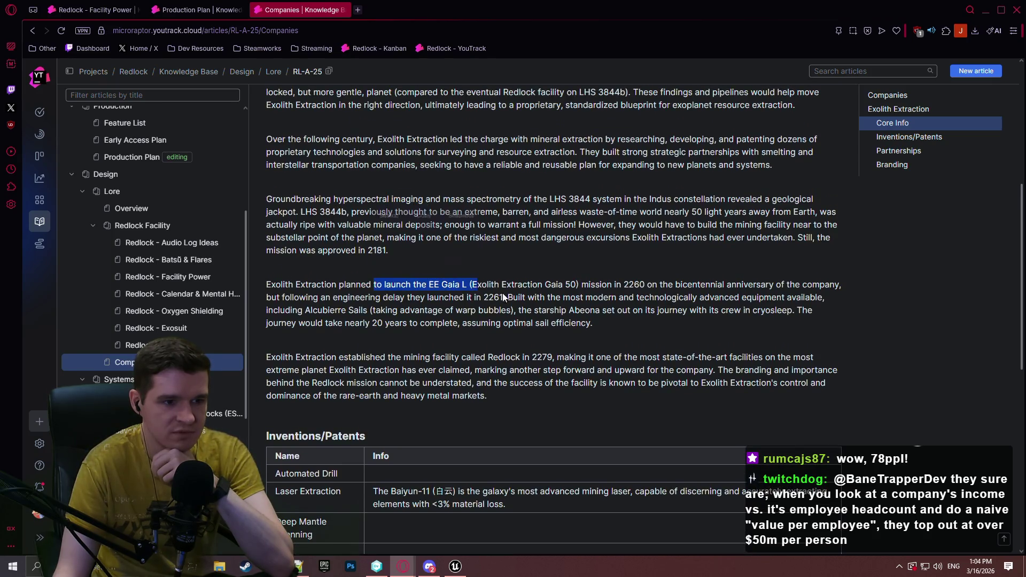
left_click(622, 320)
left_click_drag(601, 311, 568, 310)
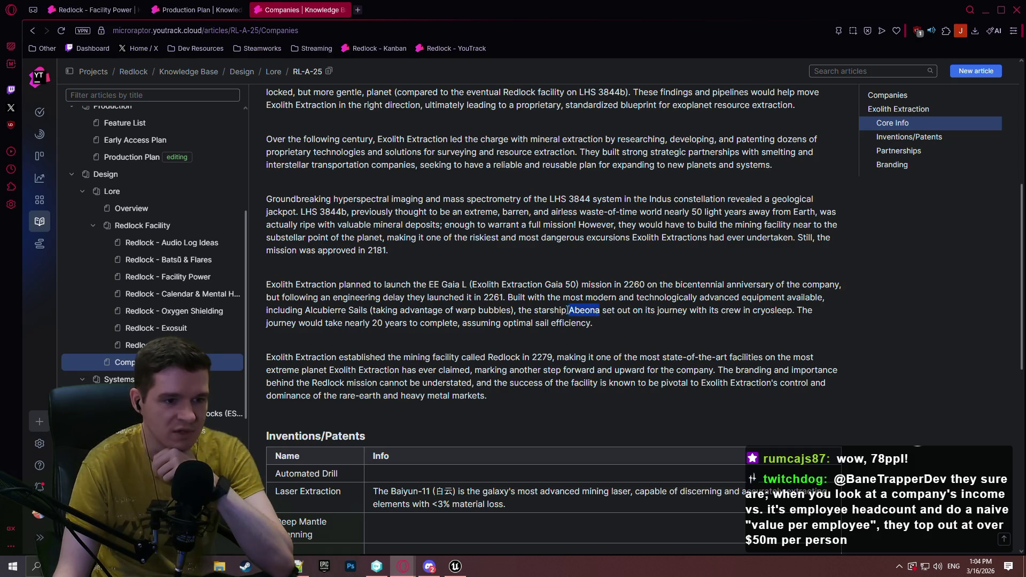
left_click(635, 291)
Return to the Production Plan and continue the Facility History note with 'Abeona to'
key("ctrl+shift+Tab")
key("ctrl+shift+Tab")
key("ctrl+Tab")
type("Abeona to")
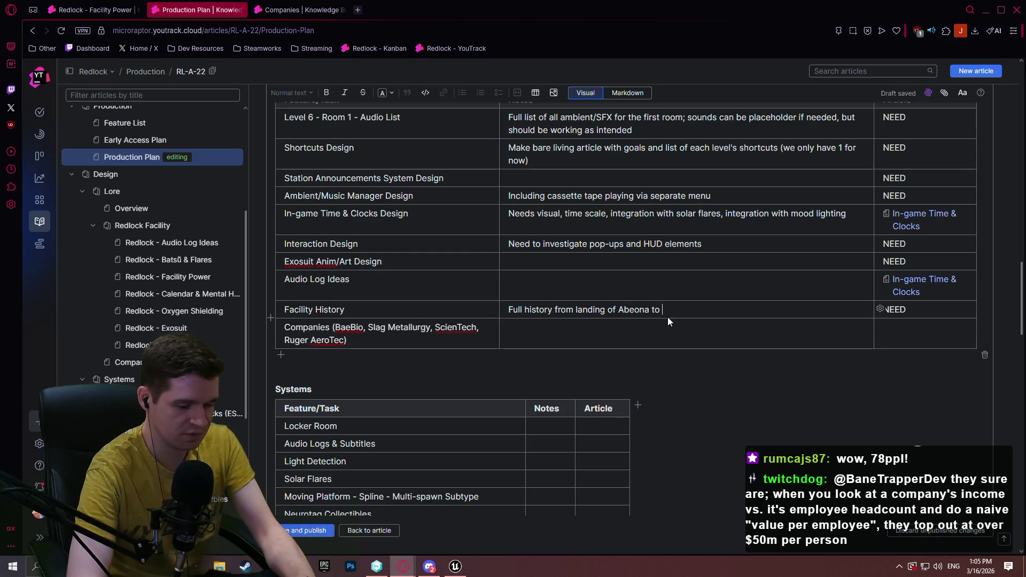
Extend the Facility History note with 'day of rockburst incident' and insert 'planning of' after 'from'
key("BackSpace")
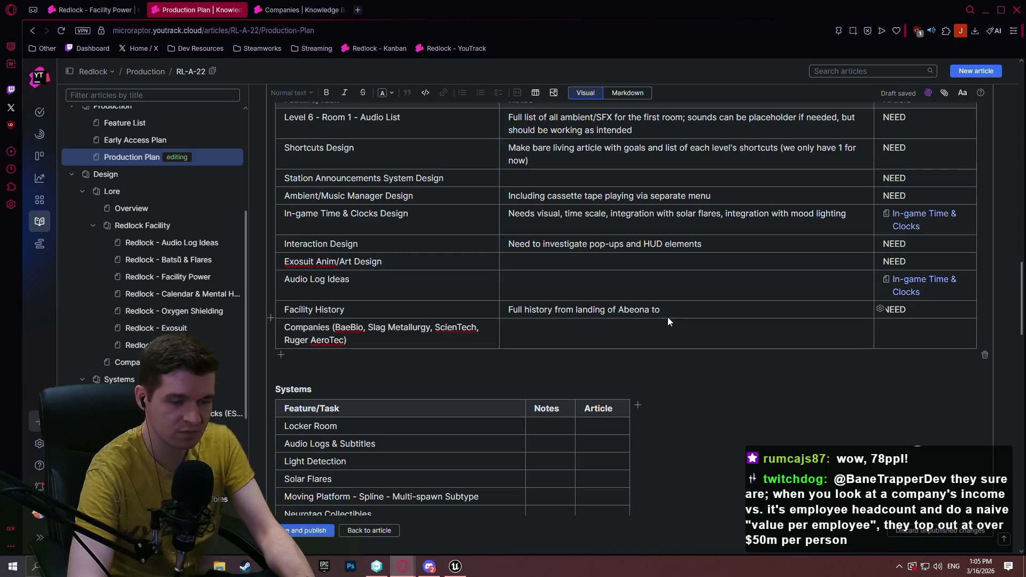
type(" day of ")
type("rockburst incident")
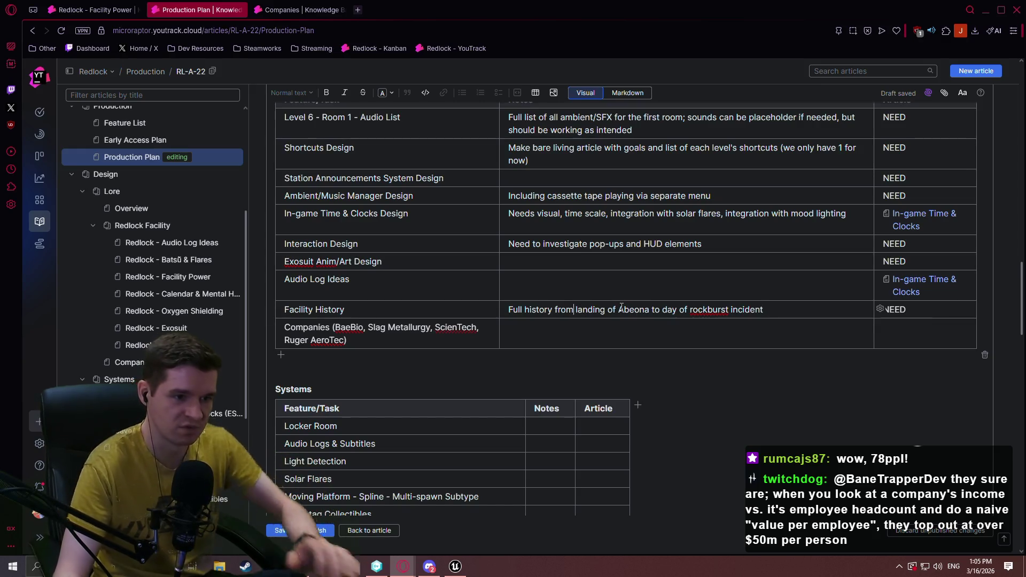
left_click(574, 311)
type("planning of")
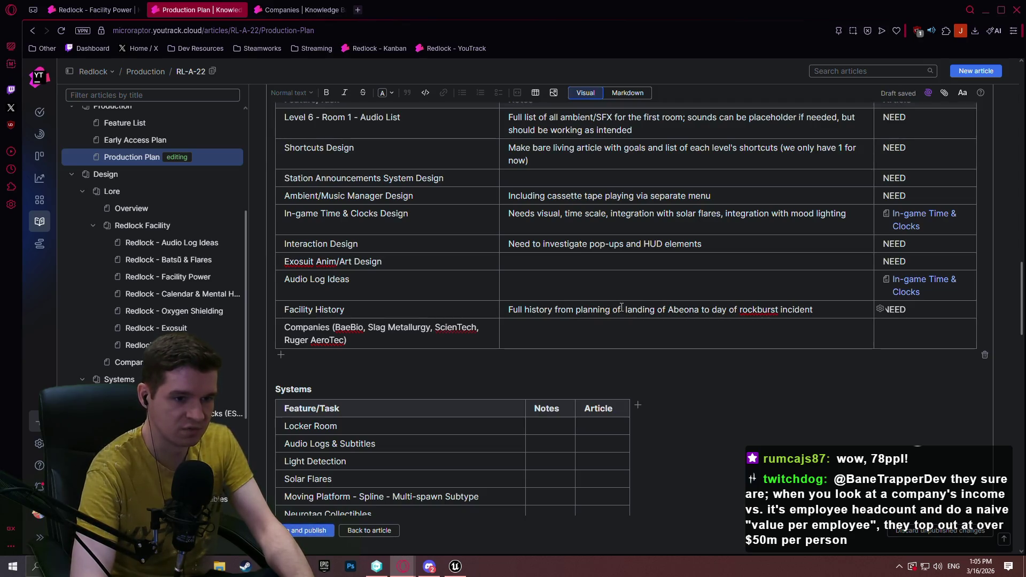
Copy 'EE Gaia L' from the Companies article and paste it into the note as 'EE Gaia L Mission to'
left_click(272, 10)
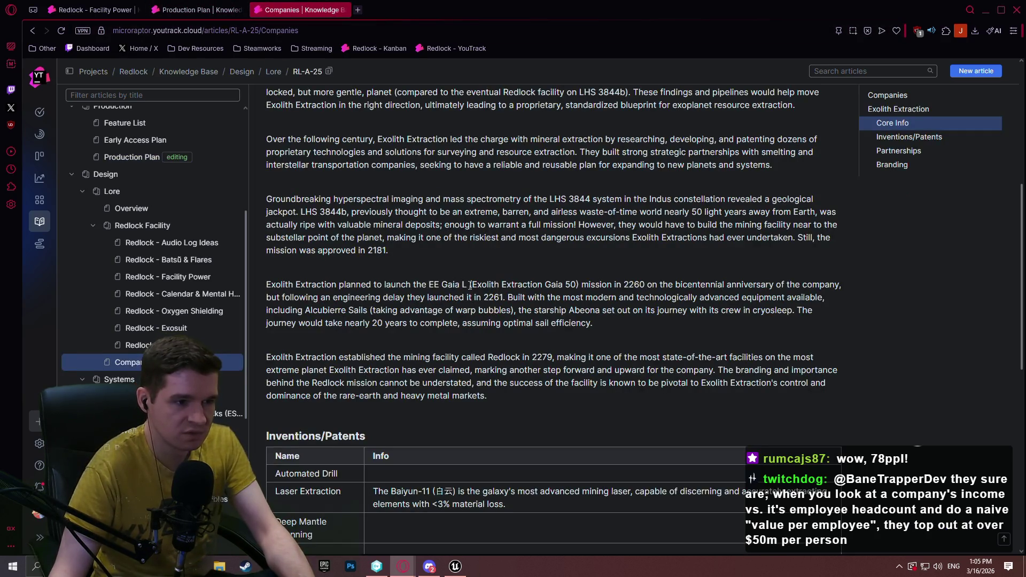
left_click_drag(467, 286, 429, 286)
key("ctrl+c")
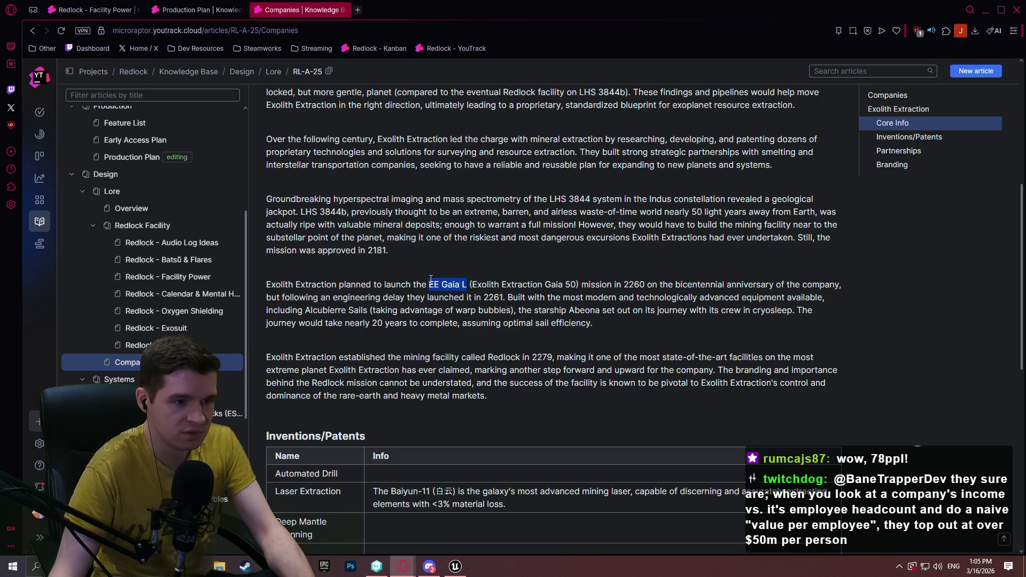
left_click(546, 295)
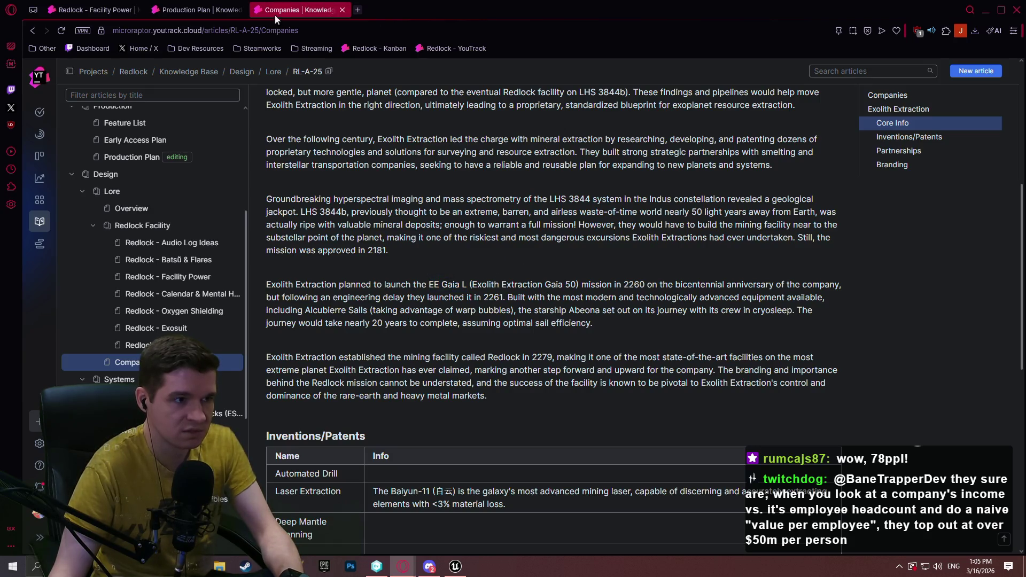
key("ctrl+shift+Tab")
key("ctrl+v")
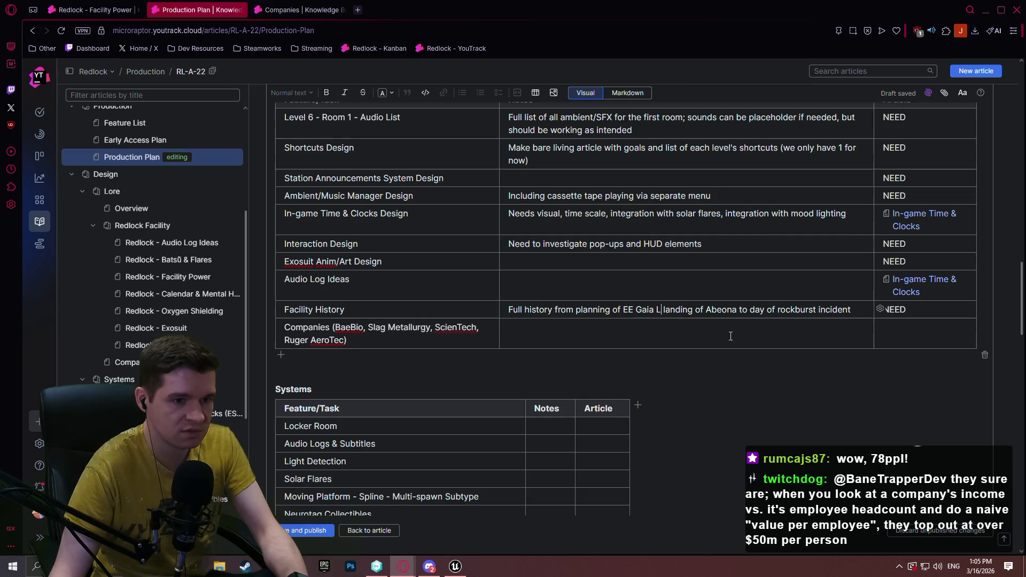
type("Mission to,")
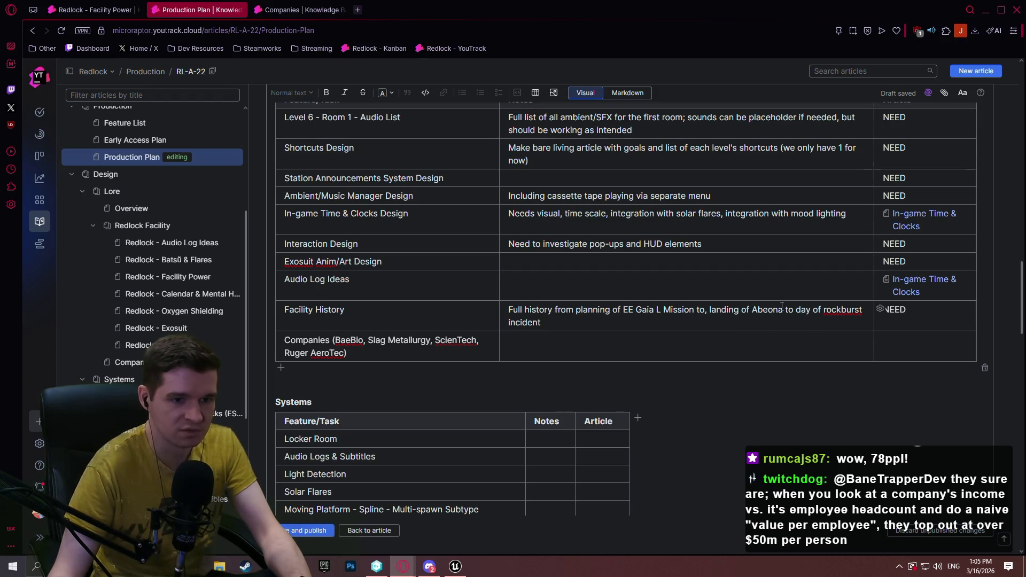
type(",")
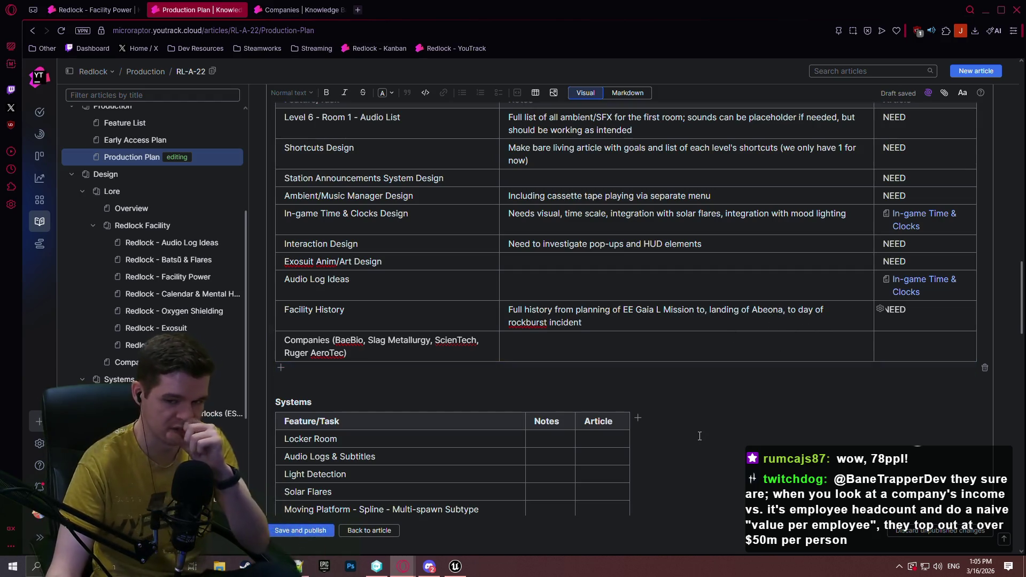
left_click(525, 345)
type("Separate documents for each")
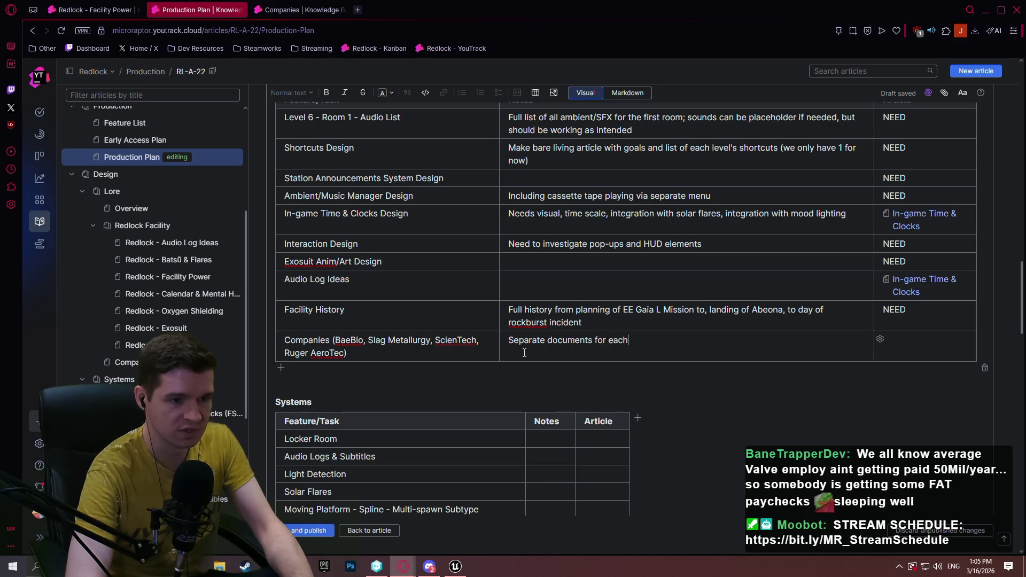
Finish the Companies note 'Separate documents for each company', mark its Article NEED, and publish the article
type(" company")
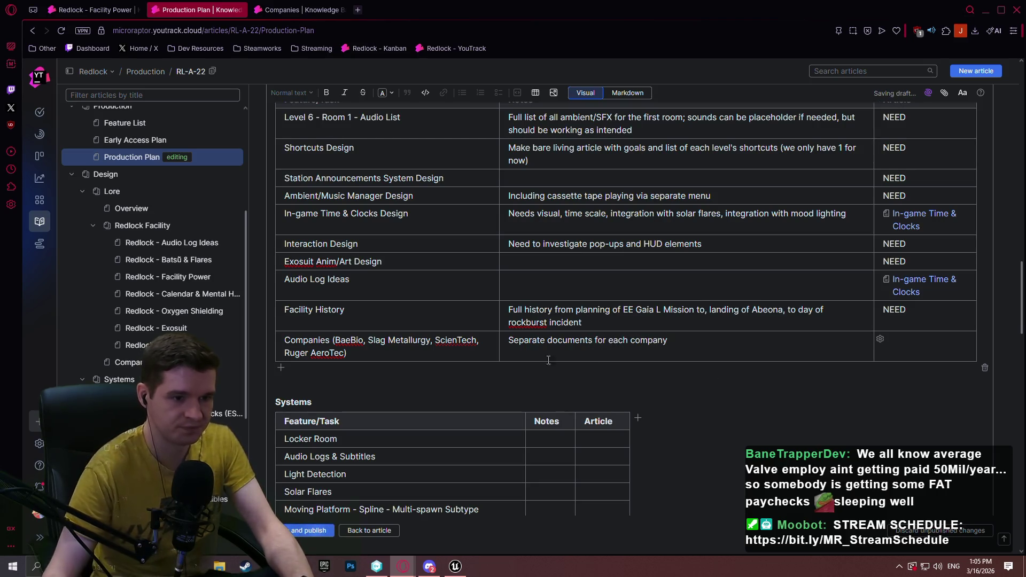
type("D")
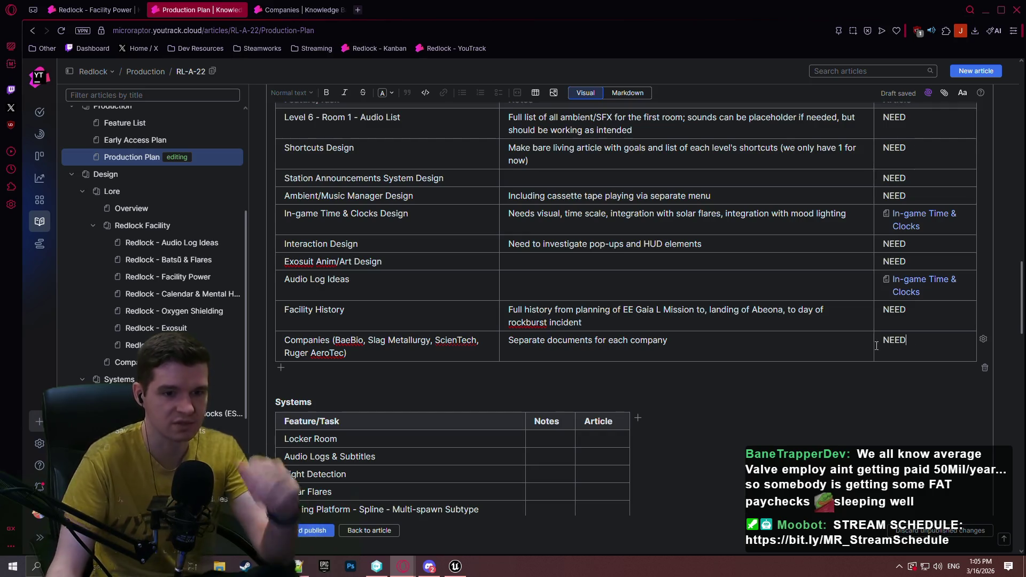
scroll(722, 290, "up", 2)
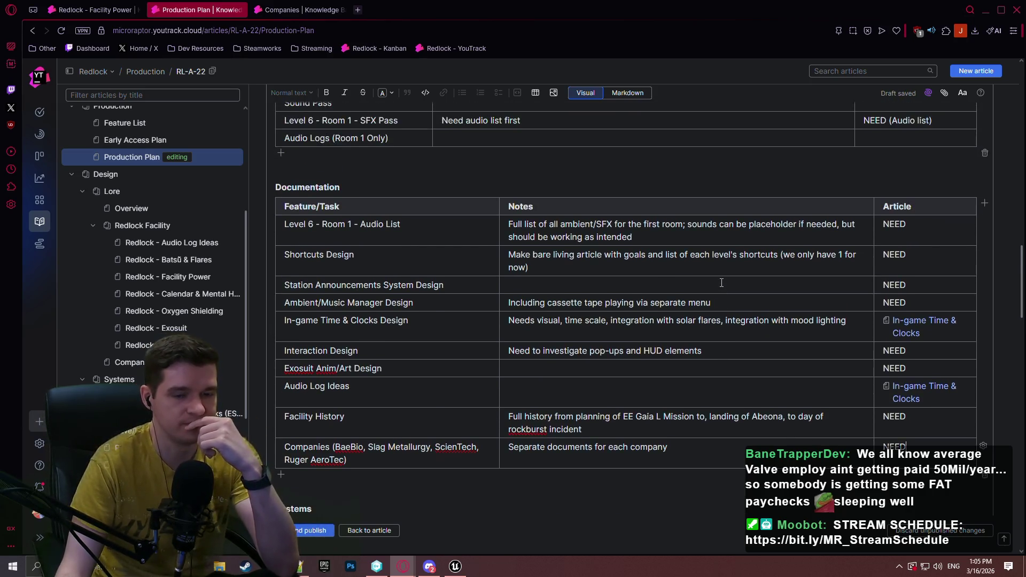
scroll(721, 283, "up", 1)
scroll(748, 277, "down", 2)
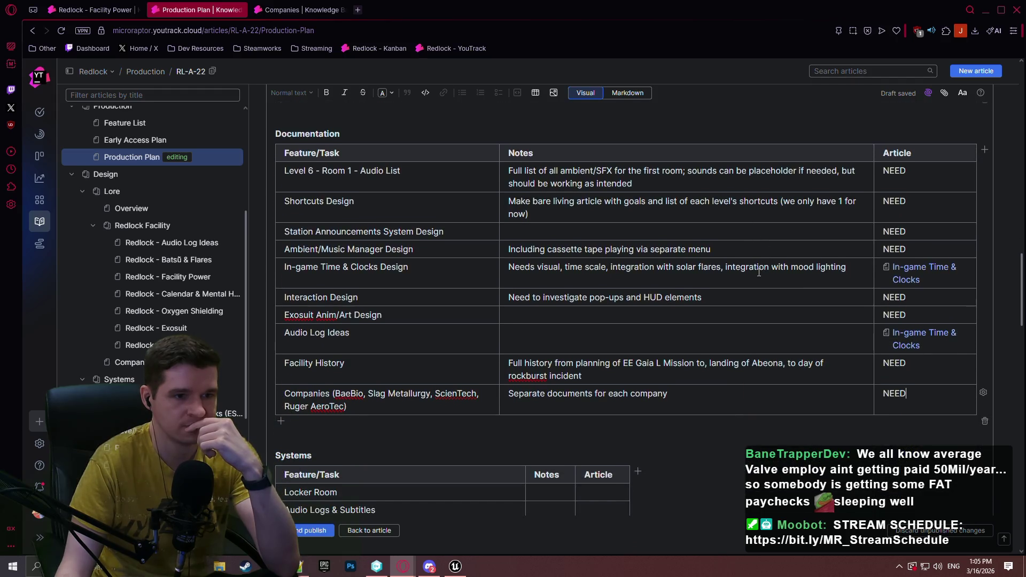
scroll(765, 288, "down", 4)
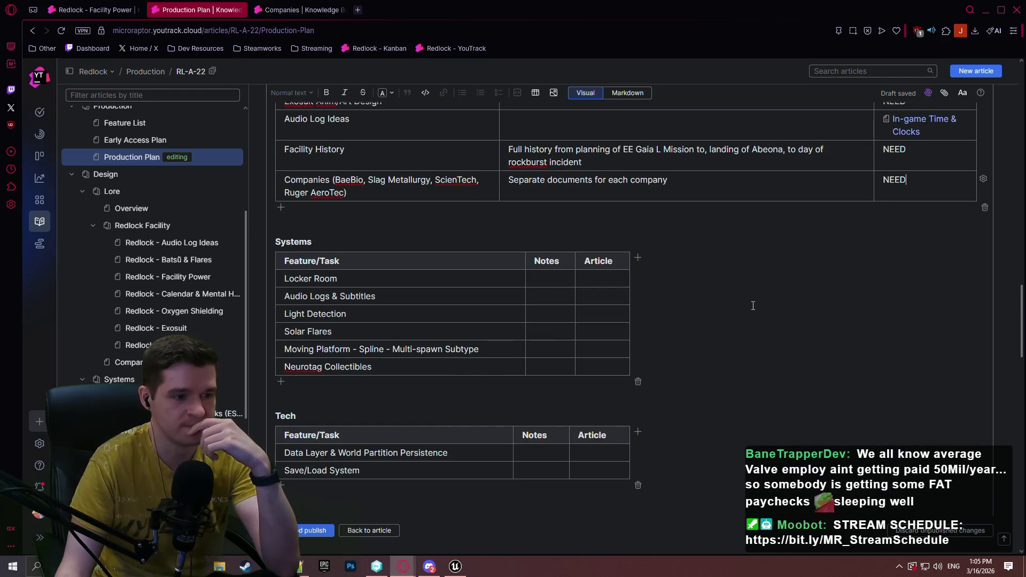
key("ctrl+Return")
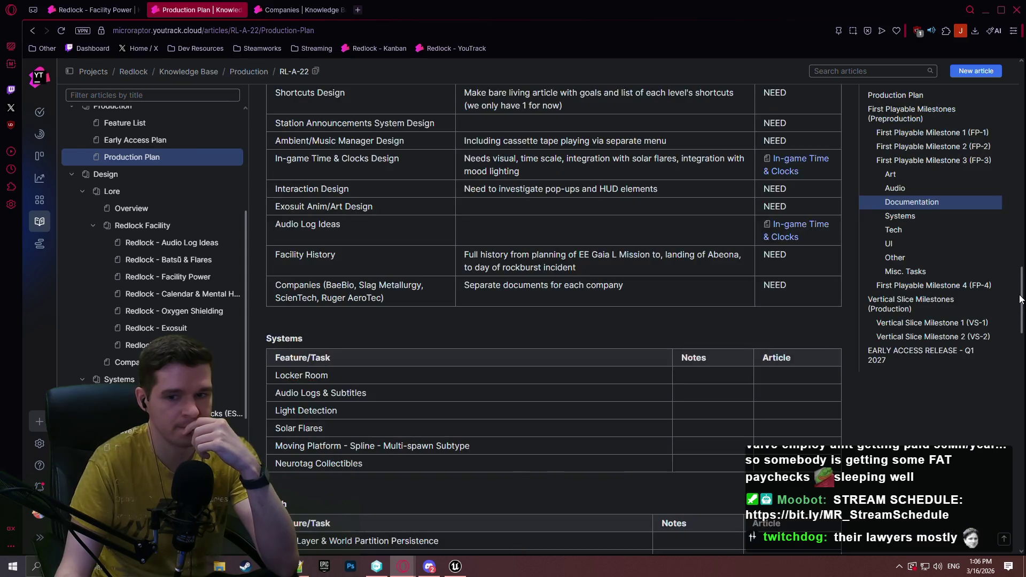
mouse_move(1020, 297)
left_mouse_down()
mouse_move(1017, 171)
mouse_move(995, 96)
left_mouse_up()
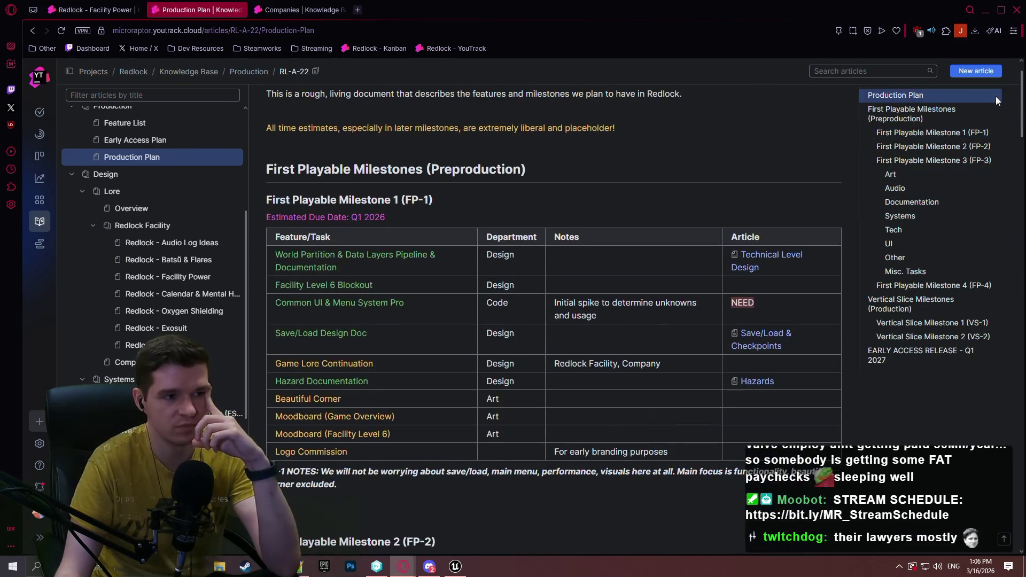
Reopen the Production Plan for editing and scroll down to its Systems table
scroll(485, 170, "up", 2)
left_click(375, 126)
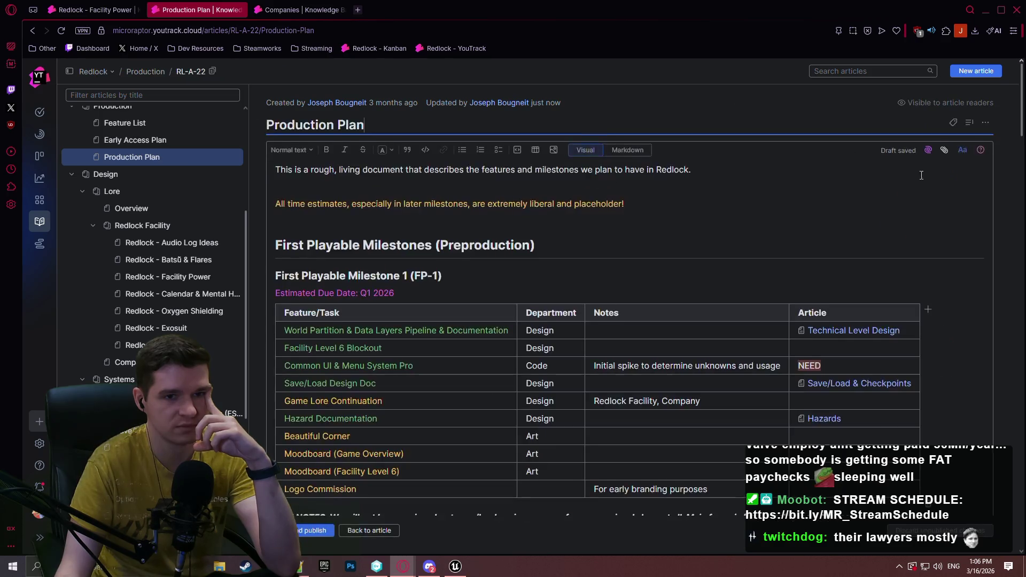
scroll(1022, 123, "down", 6)
left_click_drag(1022, 122, 1022, 297)
scroll(762, 190, "down", 3)
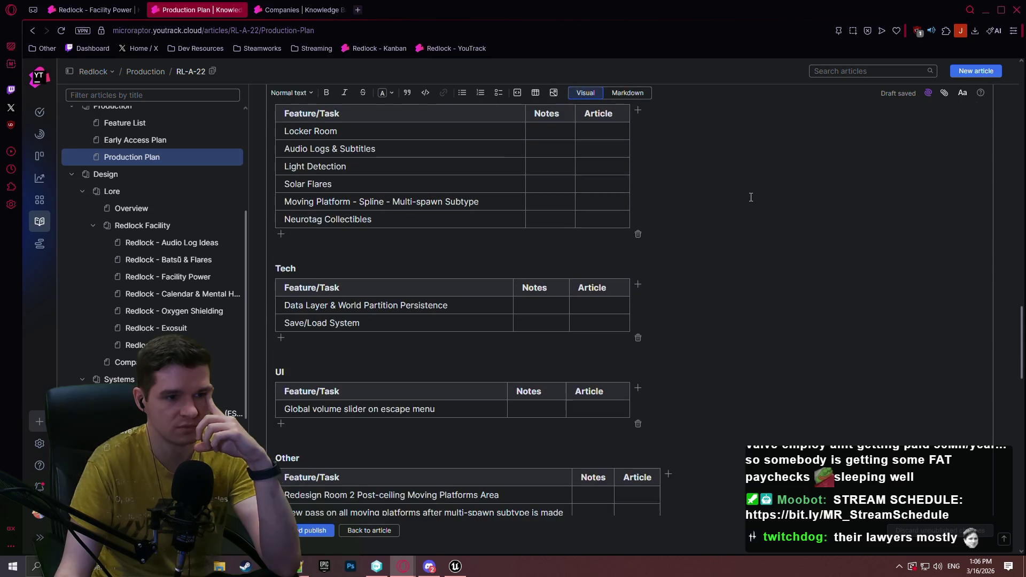
left_click(534, 130)
scroll(446, 303, "up", 2)
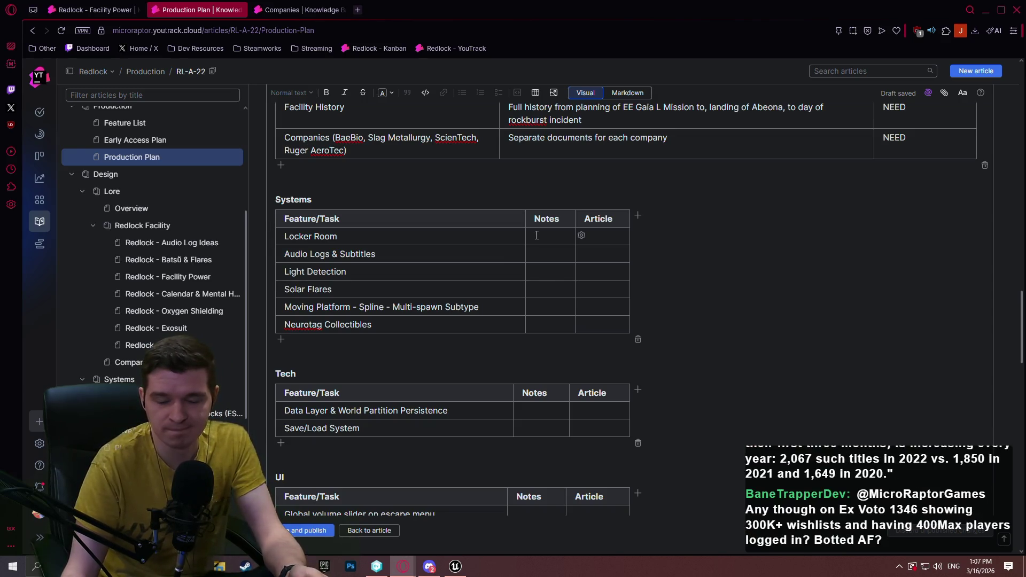
Add Moving Platform - Spline - Multi-spawn Subtype and Neurotag Collectibles rows to the Systems table
left_click(533, 244)
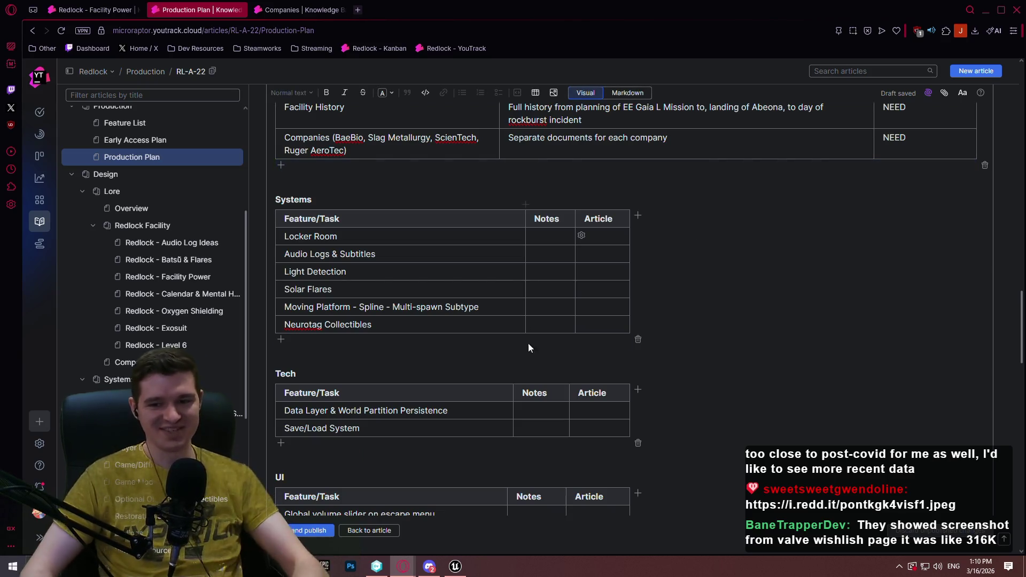
left_click(533, 241)
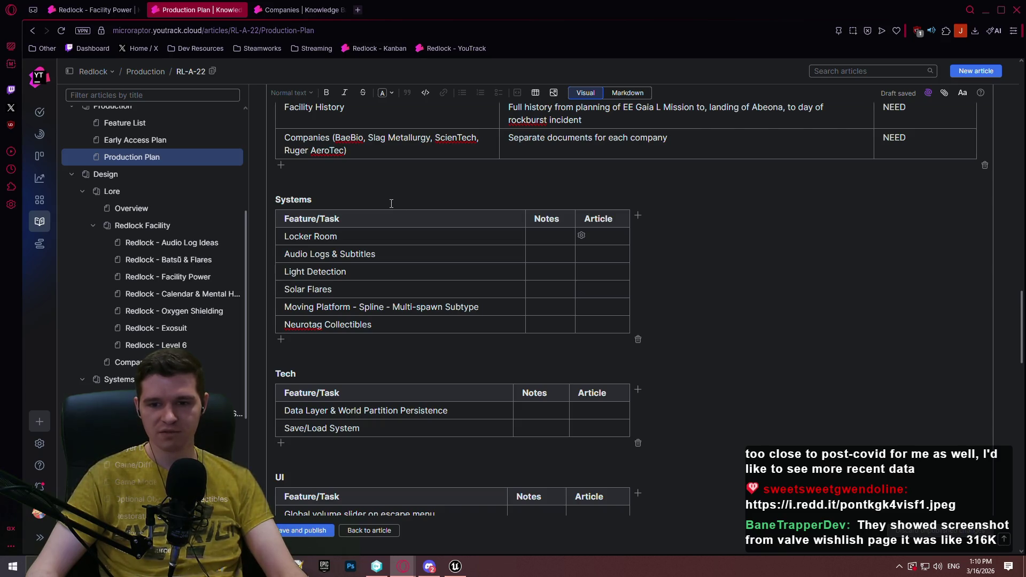
Link the Locker Room row's Article cell to the Locker Rooms article using ID R-42
left_click(557, 236)
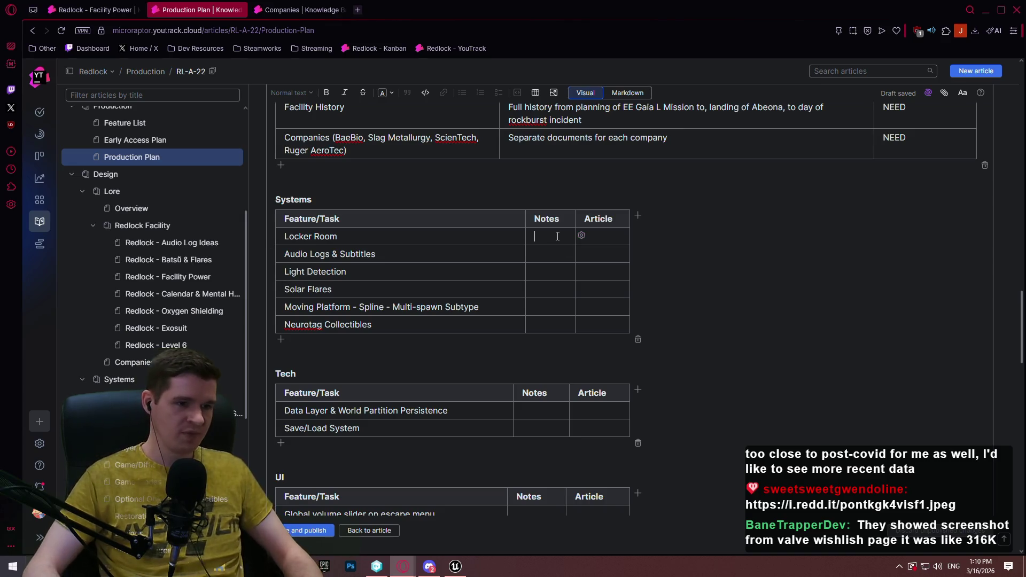
key("Tab")
scroll(148, 297, "down", 5)
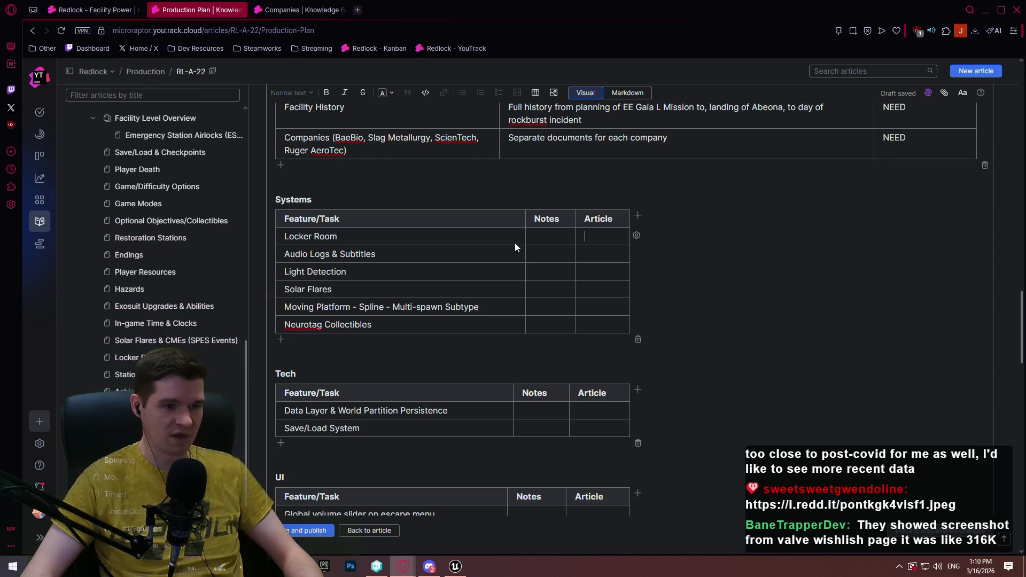
type("Locker R")
type("-42")
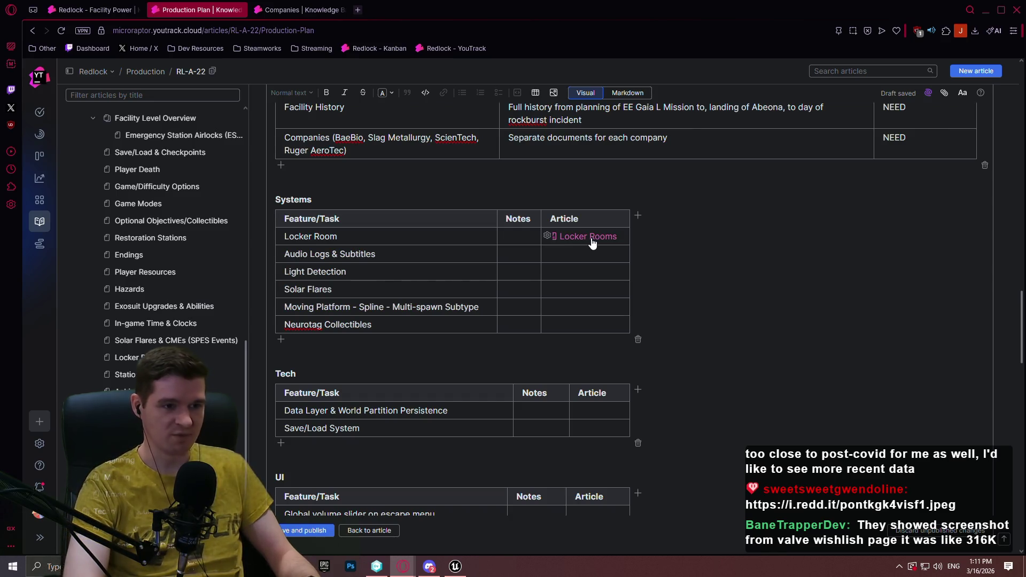
left_click(592, 243)
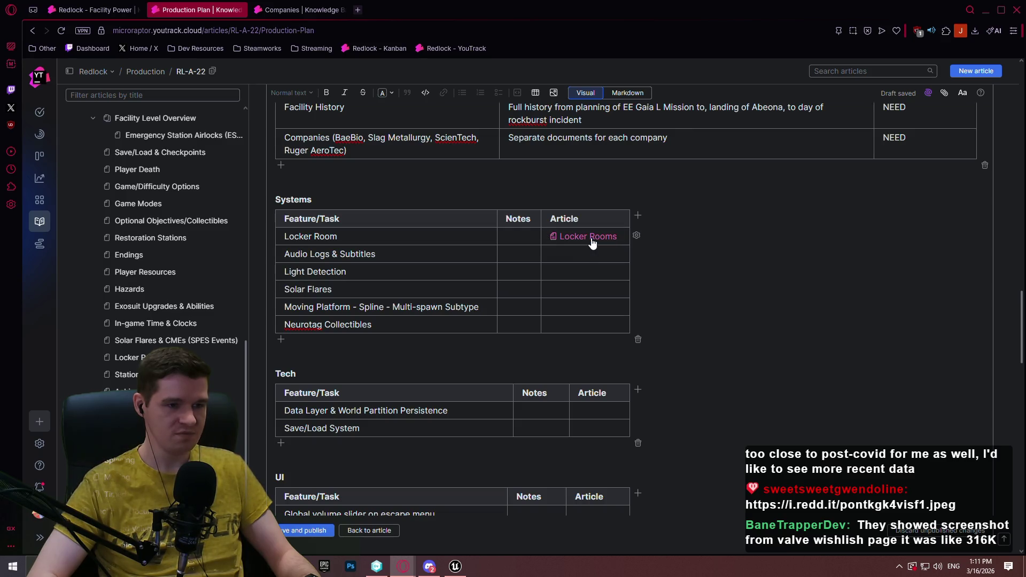
key("Left")
key("Left")
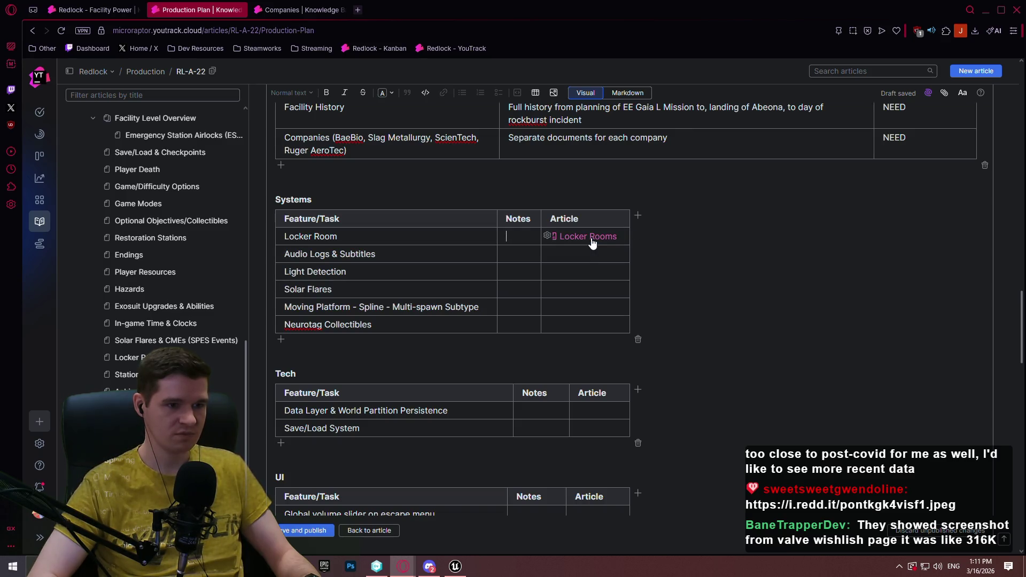
Write the Locker Room note requesting per-level locker room locations, then view Redlock's Monitoring area in Unreal Editor
type("Need t")
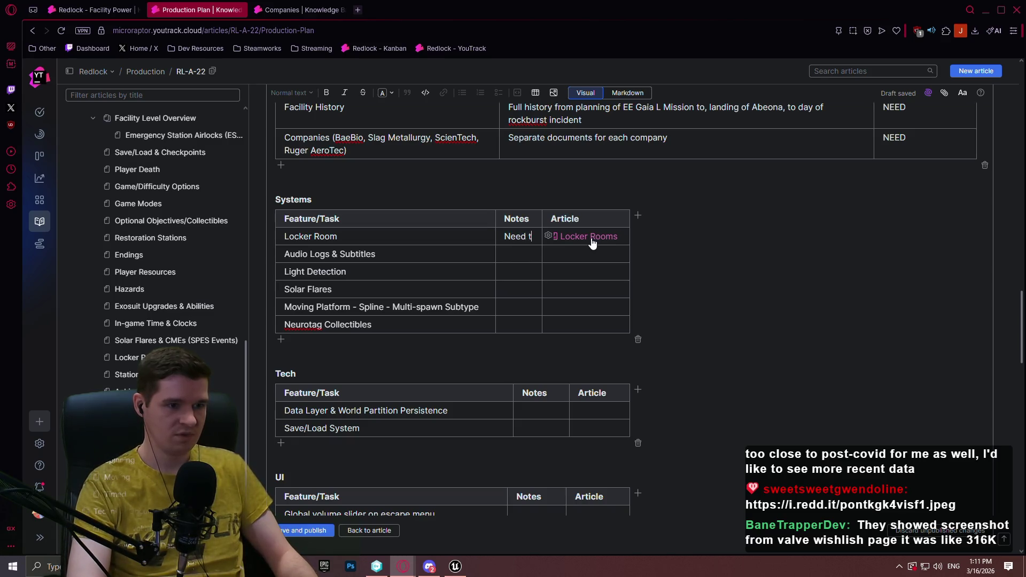
type("o add s")
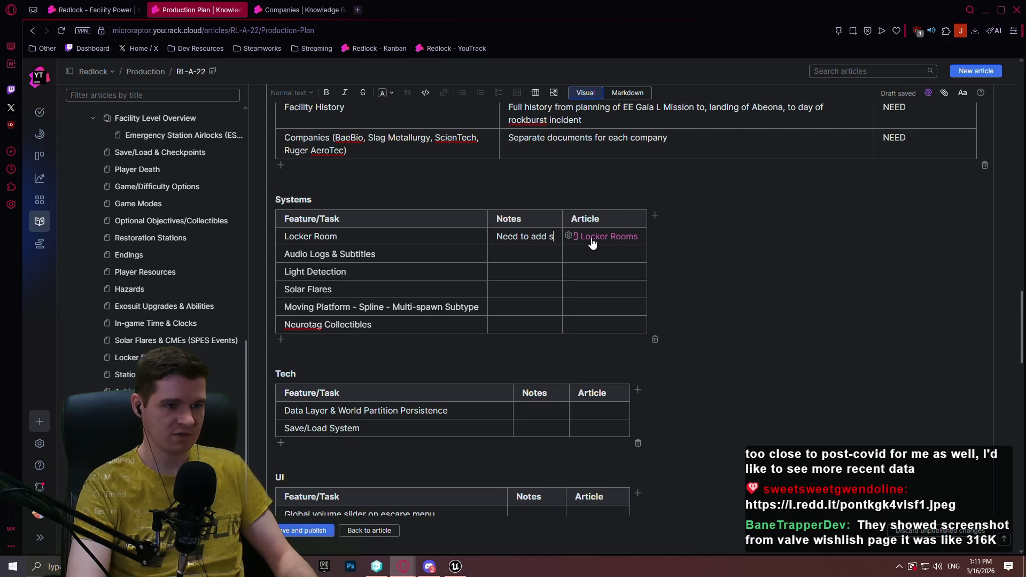
type("ection in documen")
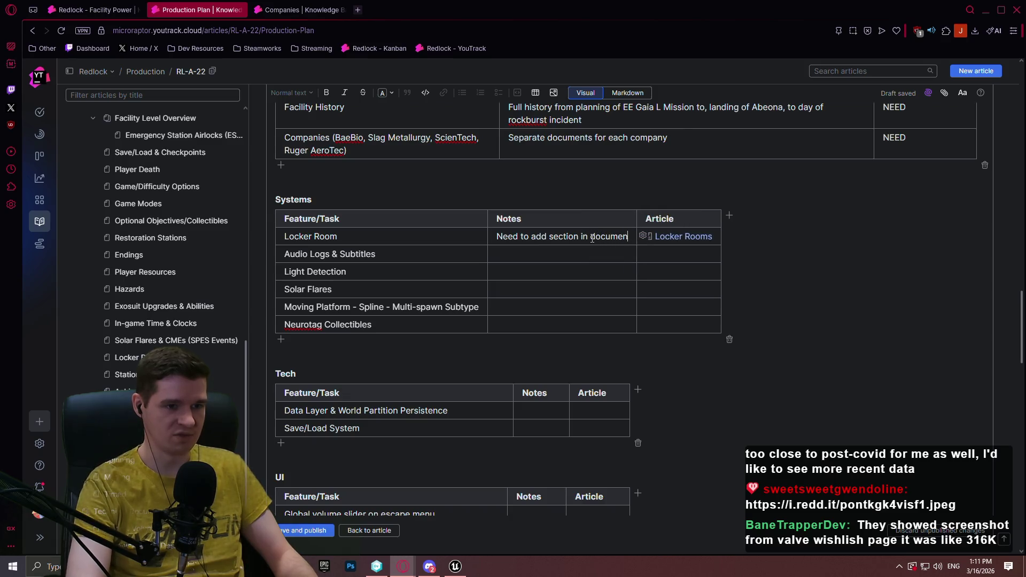
type("t for where loc")
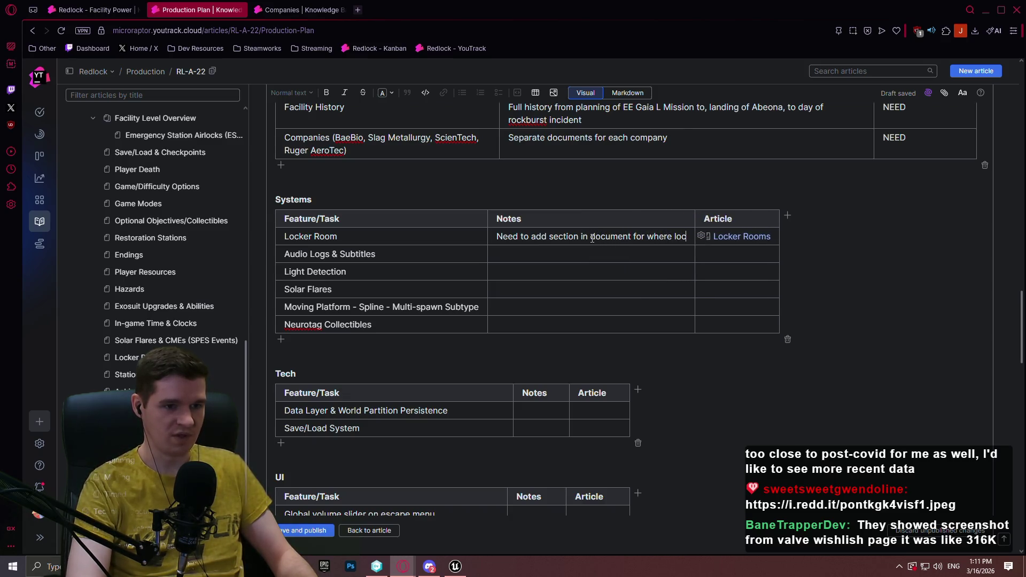
type("ker rooms are meant")
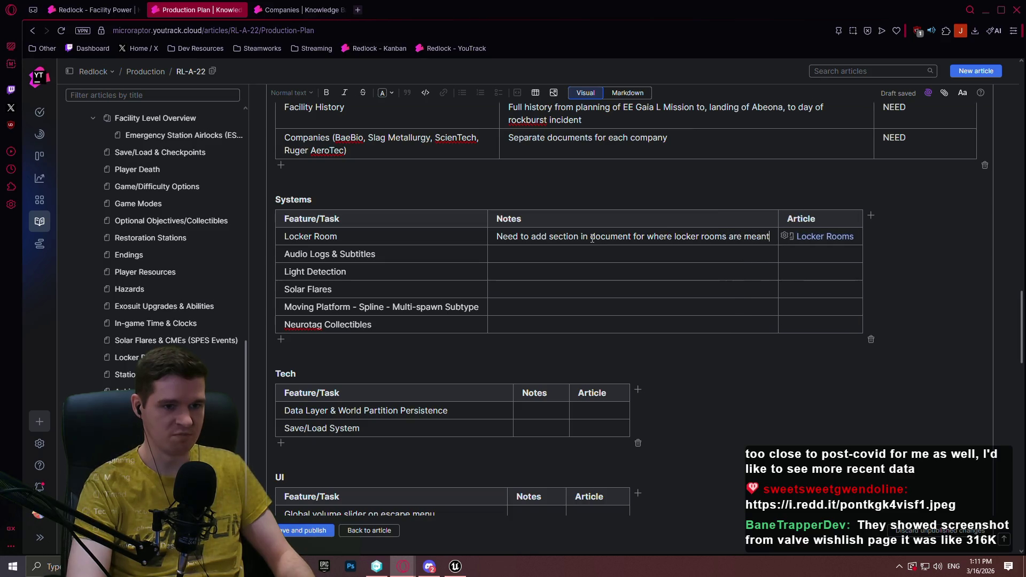
type(" to b")
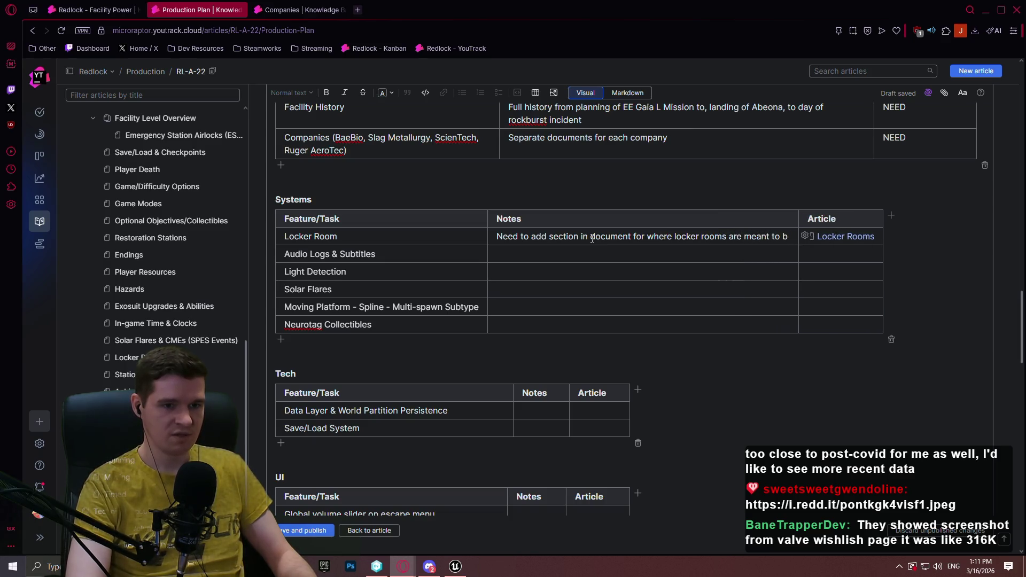
type(" e in")
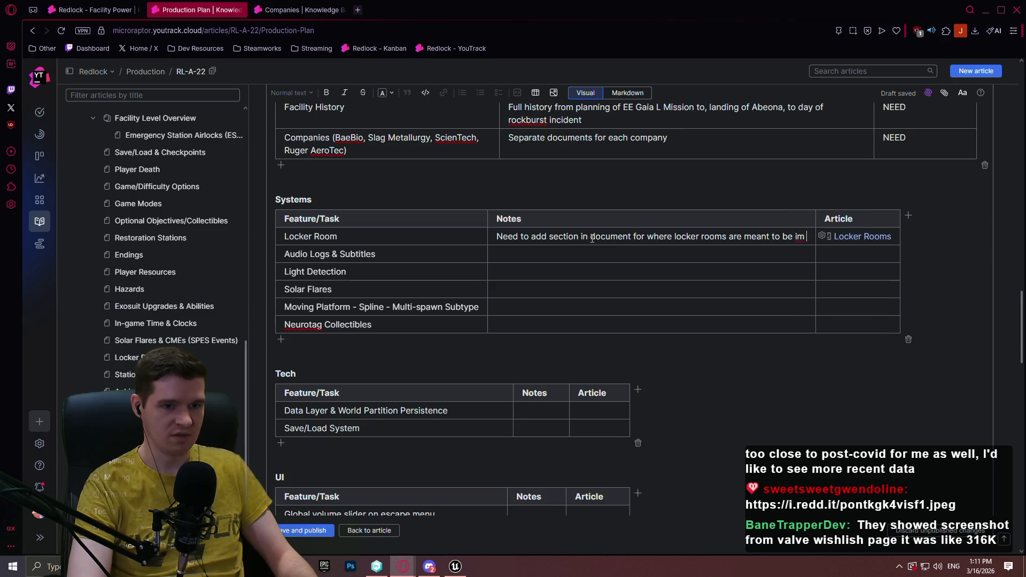
type(" each level")
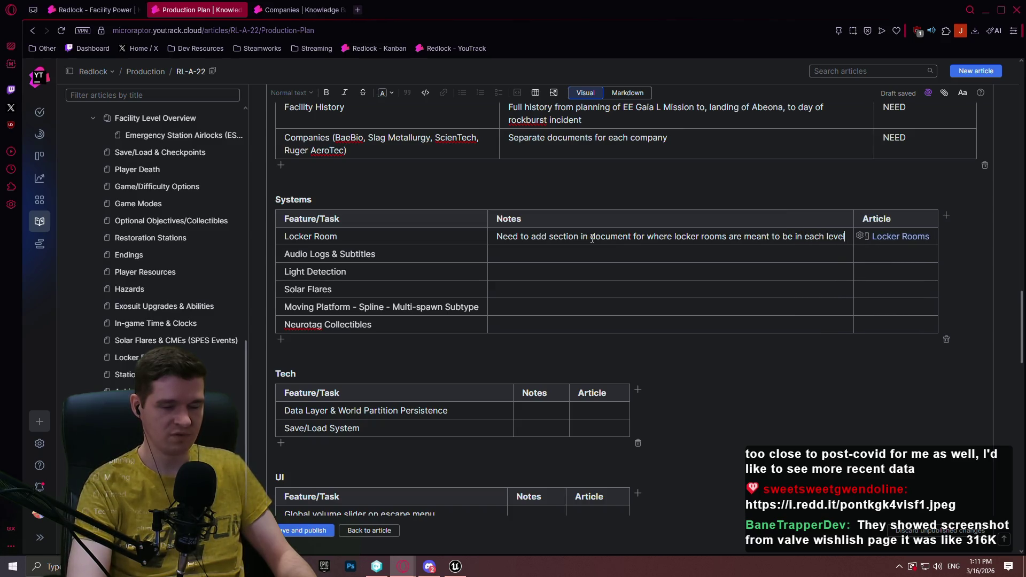
type("; level")
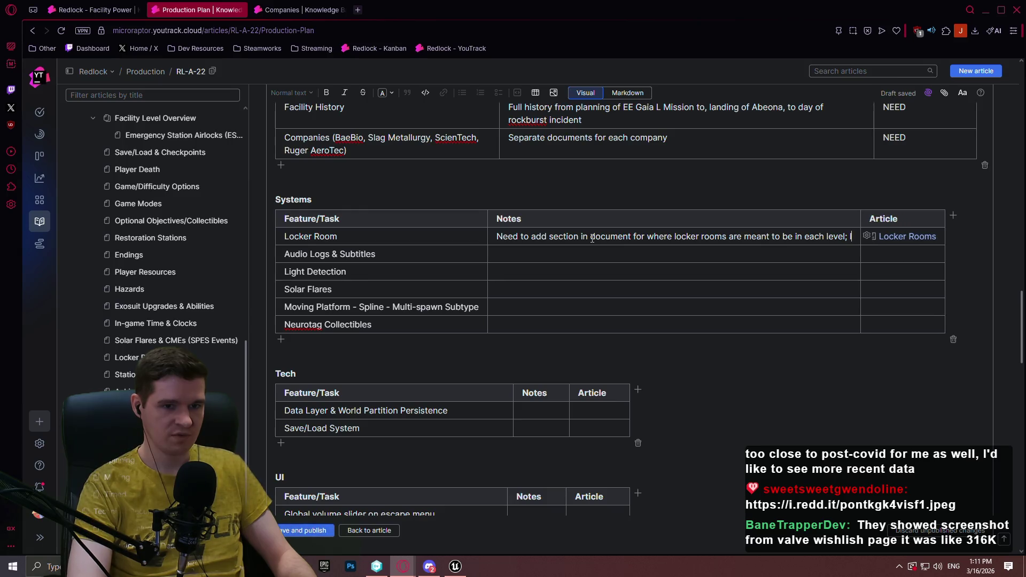
type(" 6 put in")
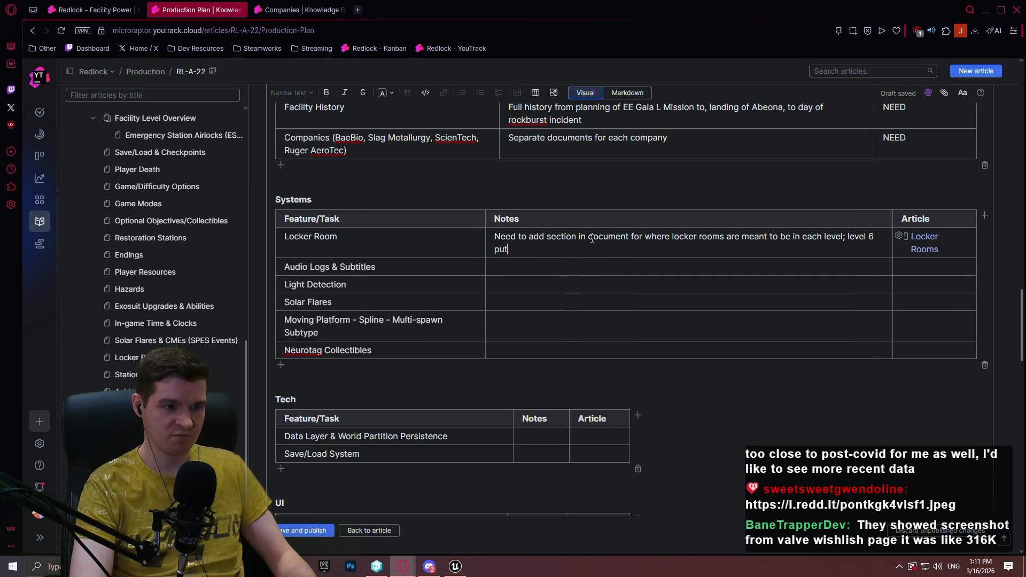
left_click(455, 566)
mouse_move(659, 287)
left_mouse_down()
mouse_move(641, 299)
mouse_move(673, 320)
mouse_move(630, 310)
mouse_move(660, 287)
mouse_move(641, 278)
mouse_move(631, 300)
mouse_move(652, 310)
mouse_move(660, 287)
mouse_move(647, 300)
mouse_move(630, 288)
mouse_move(652, 278)
mouse_move(666, 291)
left_mouse_up()
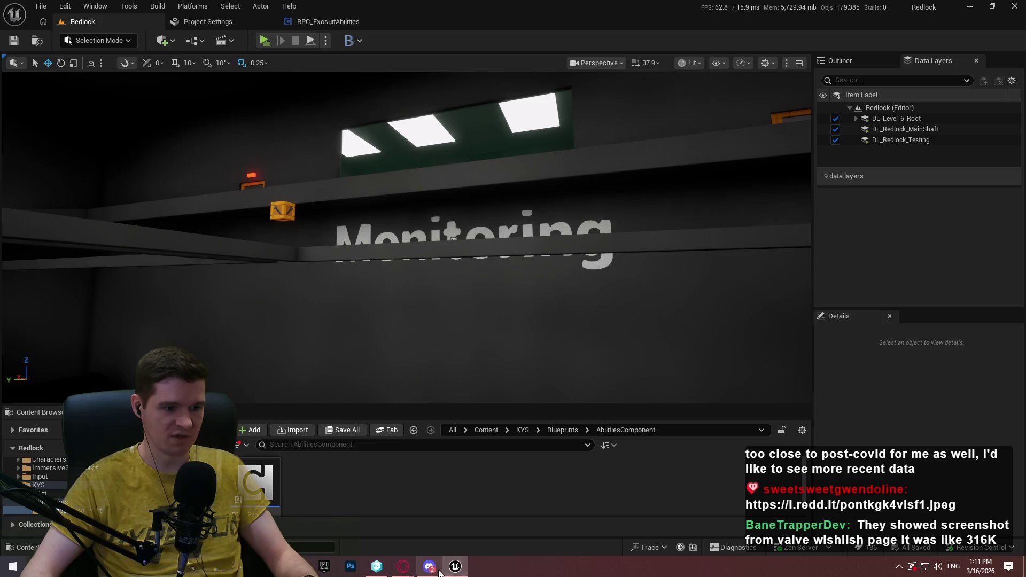
Bring the YouTrack Production Plan article back in front from Unreal Engine
left_click(403, 567)
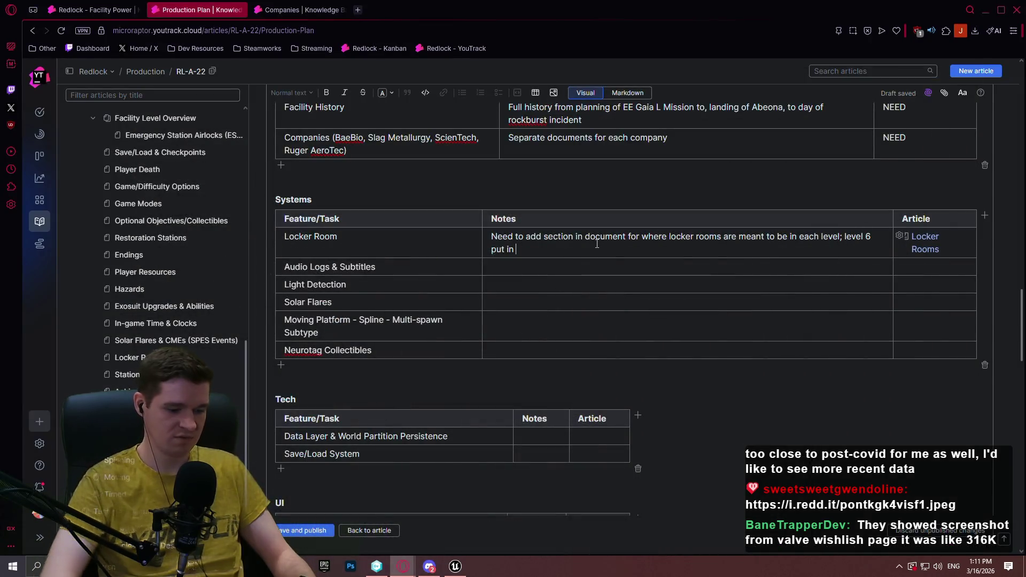
Finish the Locker Room note with 'Monitoring room of room 3' and move to the Audio Logs & Subtitles cells
type("oni")
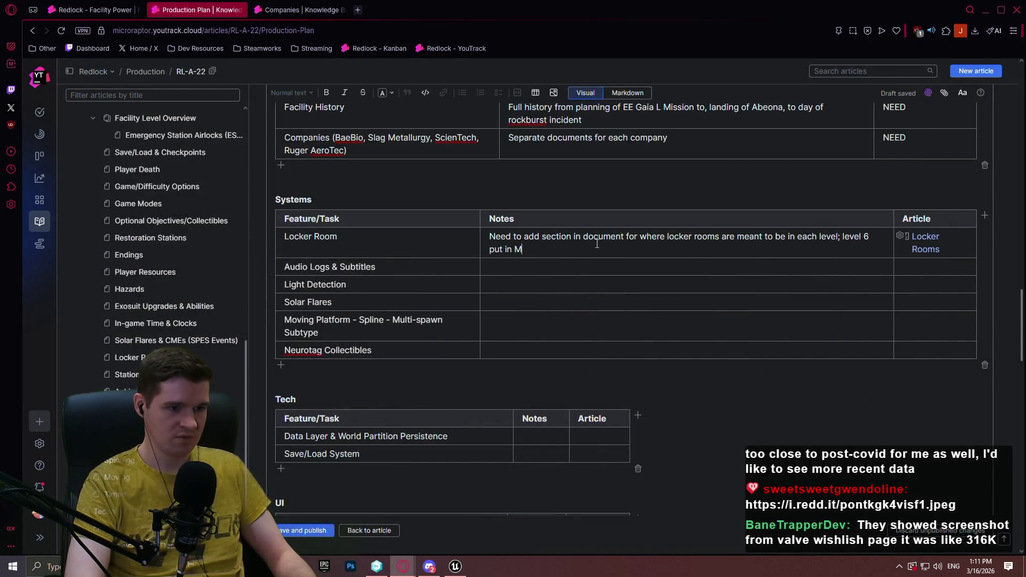
type("toring")
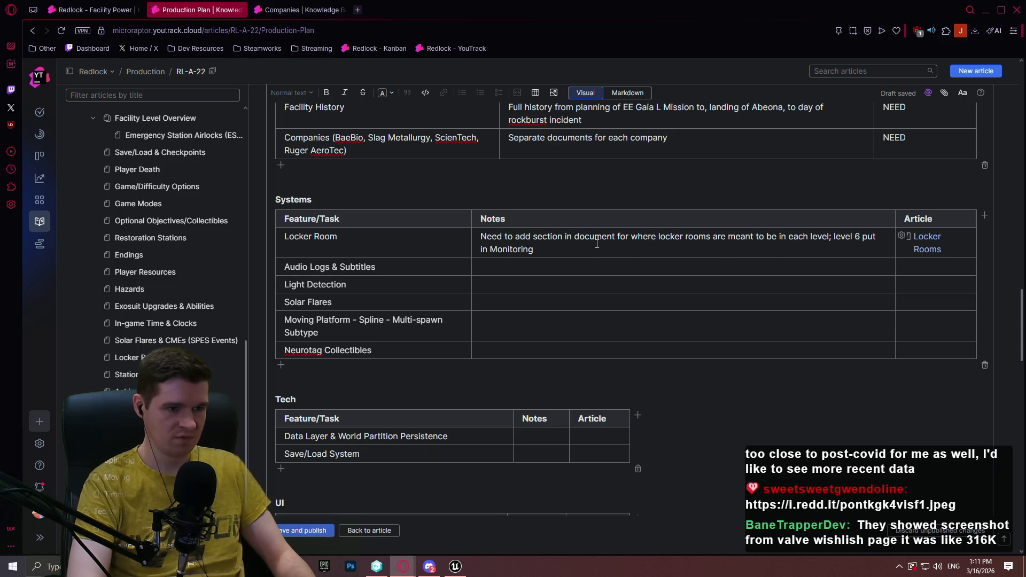
type(" room of ")
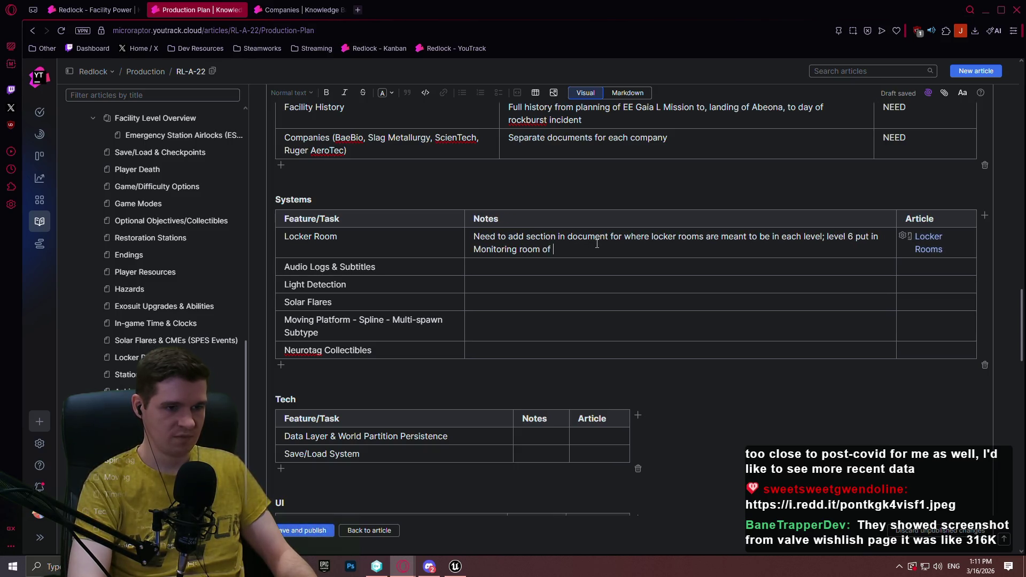
type("room 3")
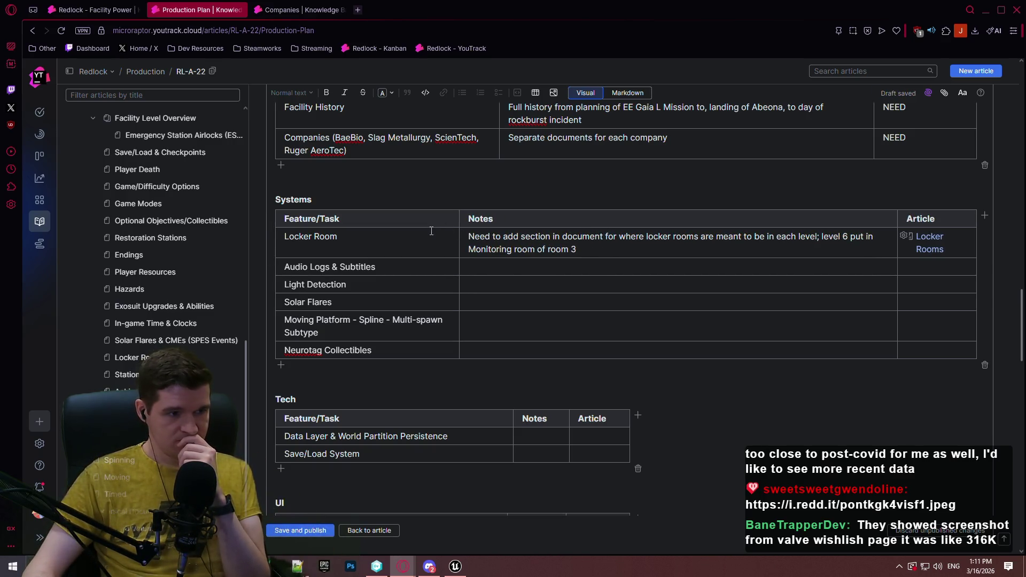
left_click(652, 261)
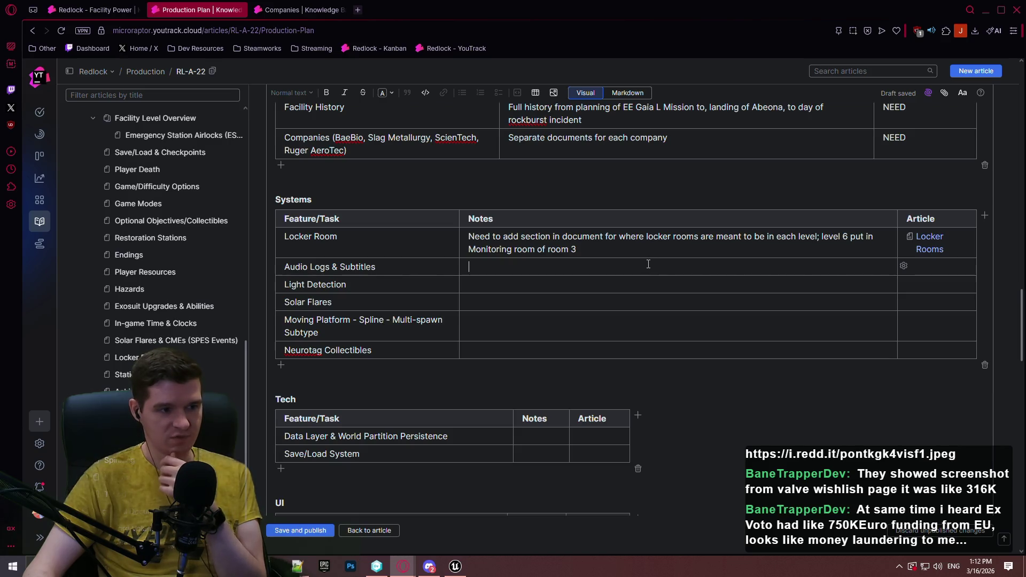
left_click(928, 272)
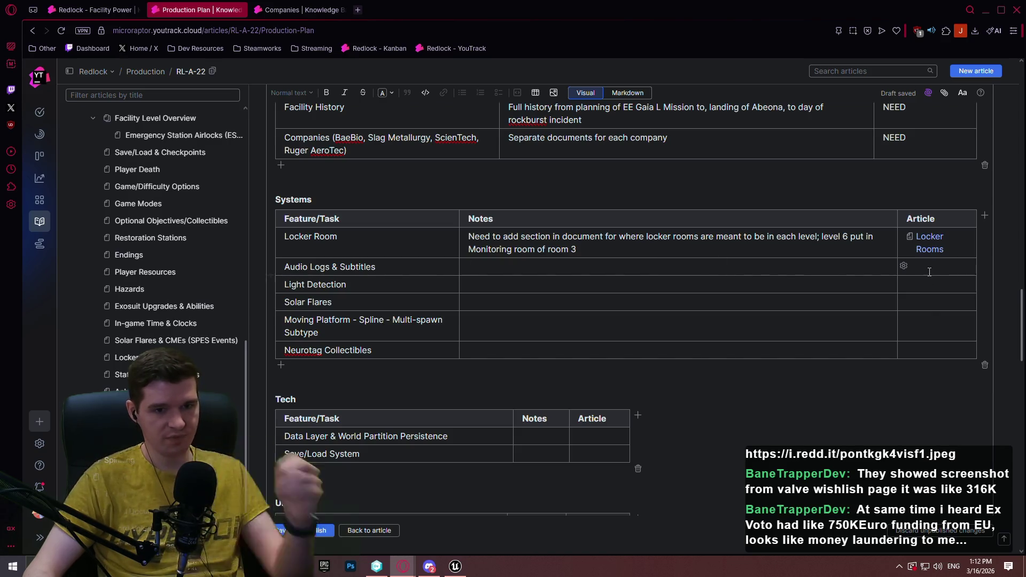
type("NEED")
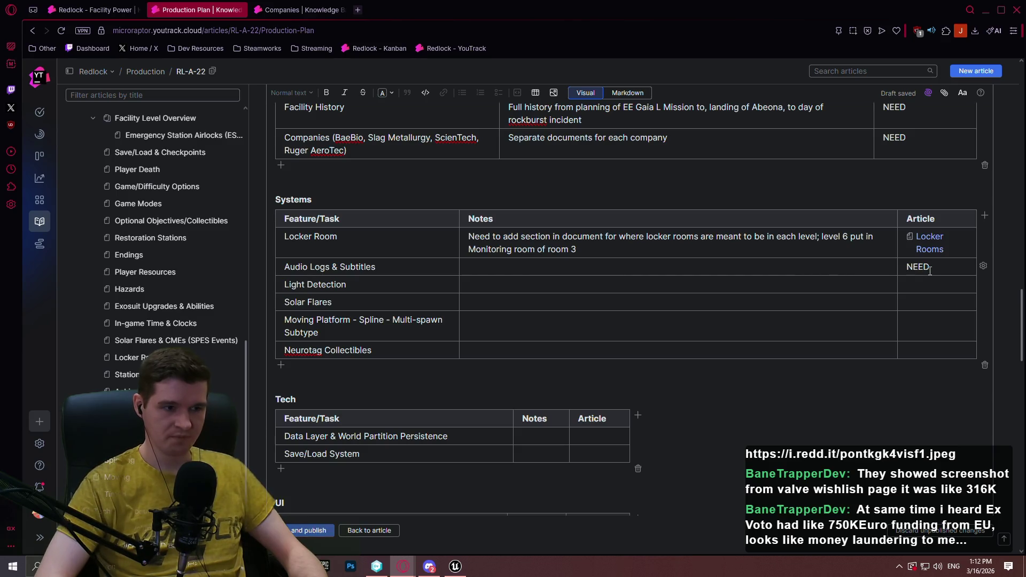
mouse_move(1024, 308)
left_mouse_down()
mouse_move(1023, 243)
mouse_move(1022, 338)
mouse_move(1022, 313)
left_mouse_up()
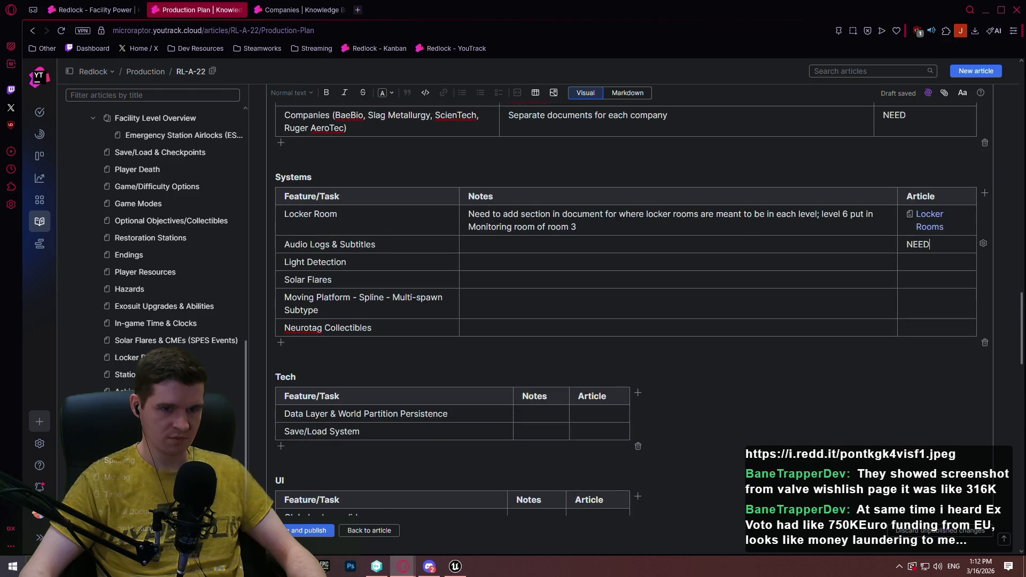
left_click(517, 244)
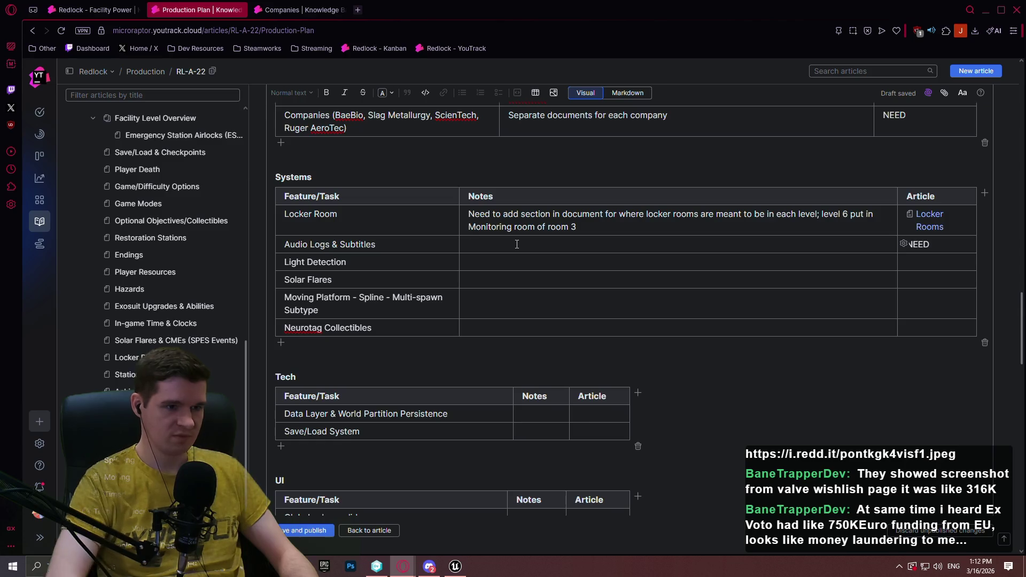
type("MAKE ")
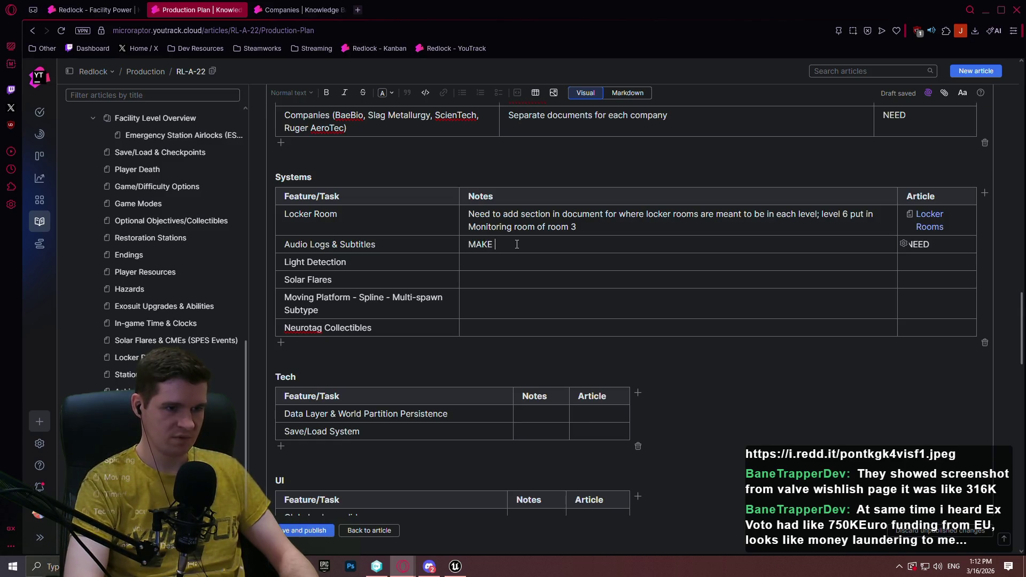
type("PLUGIN OF THIS")
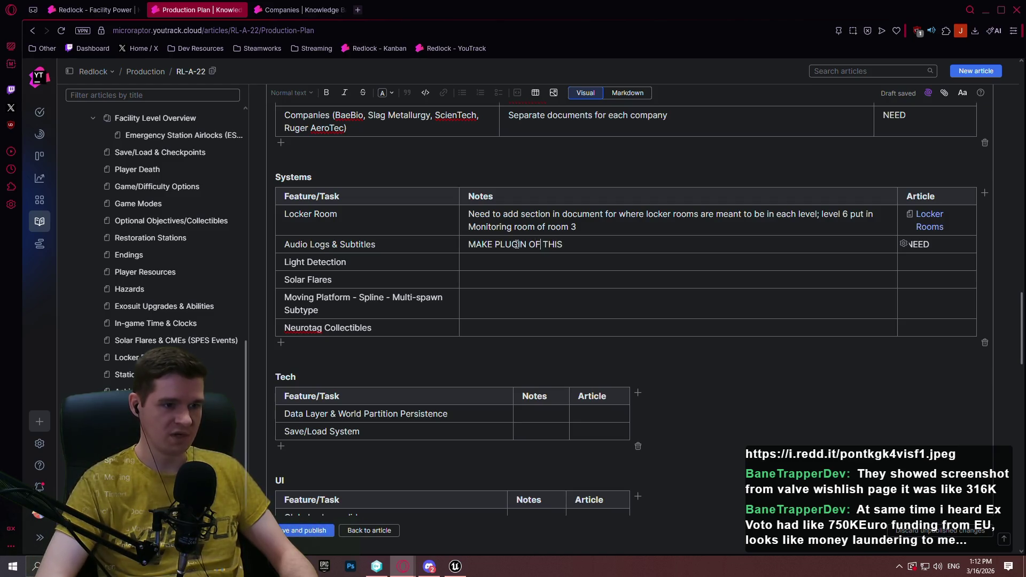
key("ctrl+Return")
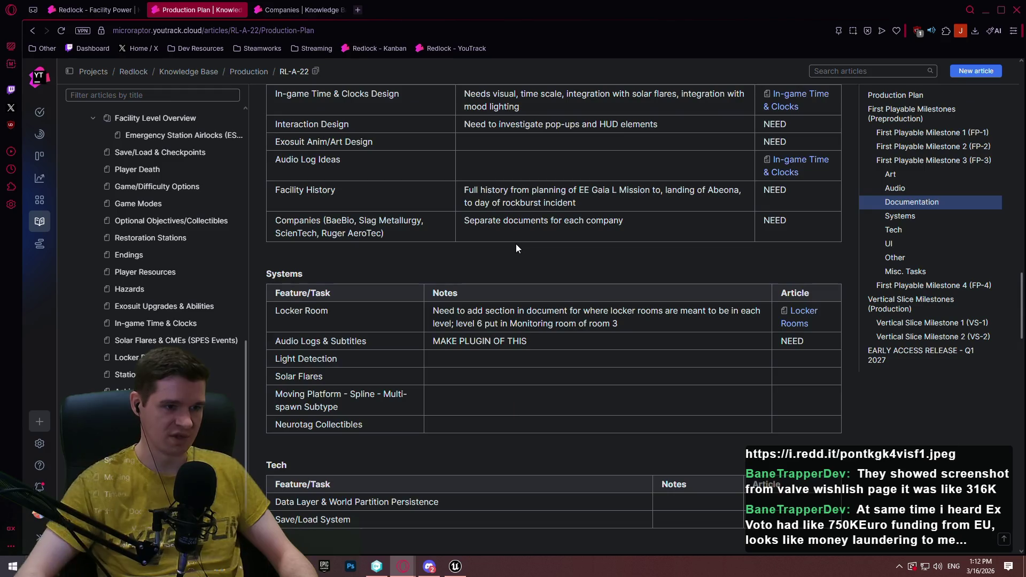
scroll(632, 247, "down", 8)
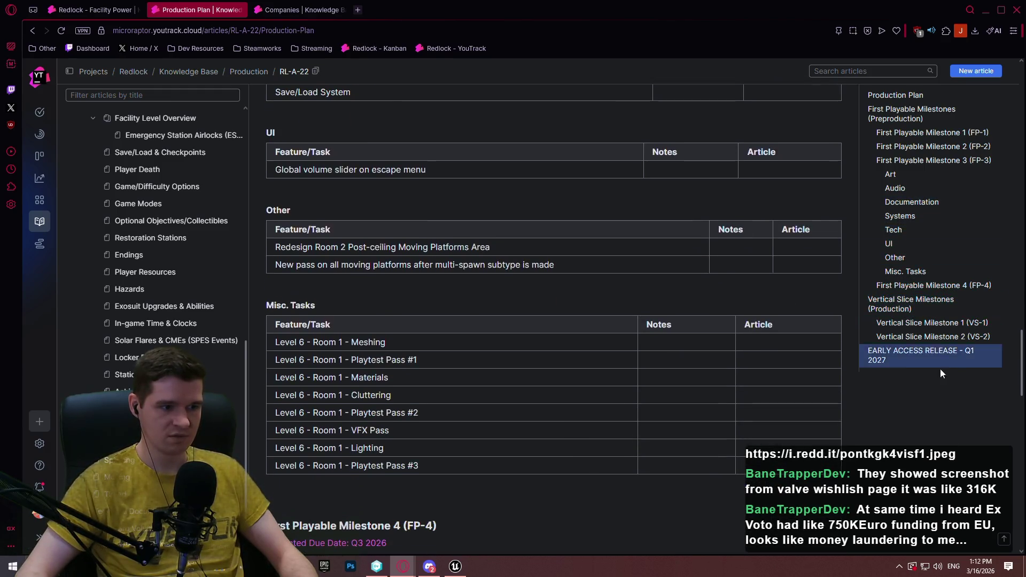
scroll(1021, 334, "down", 3)
scroll(306, 144, "up", 20)
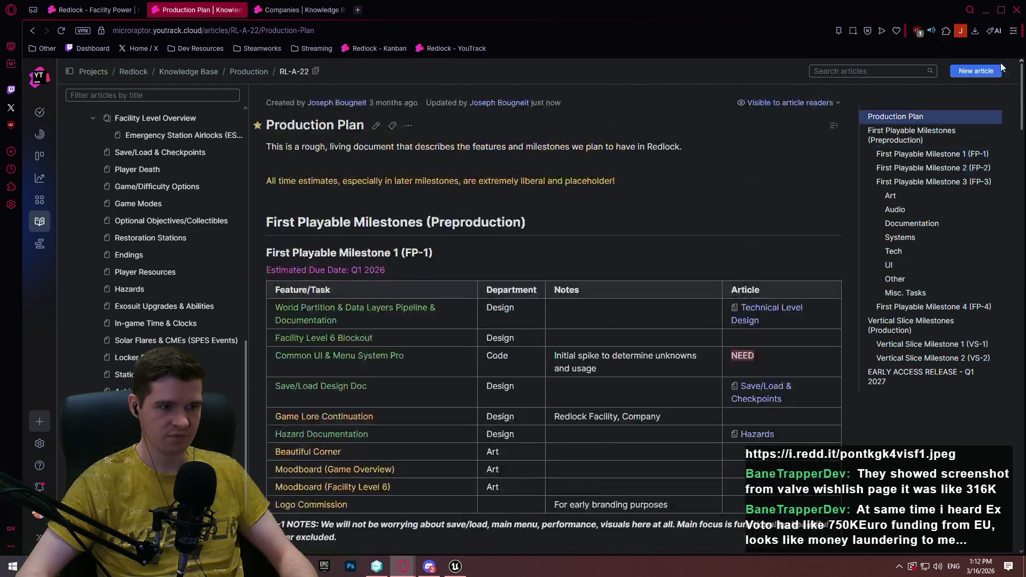
Reopen the Production Plan article for editing and place the caret in the Audio Logs notes
left_click(376, 125)
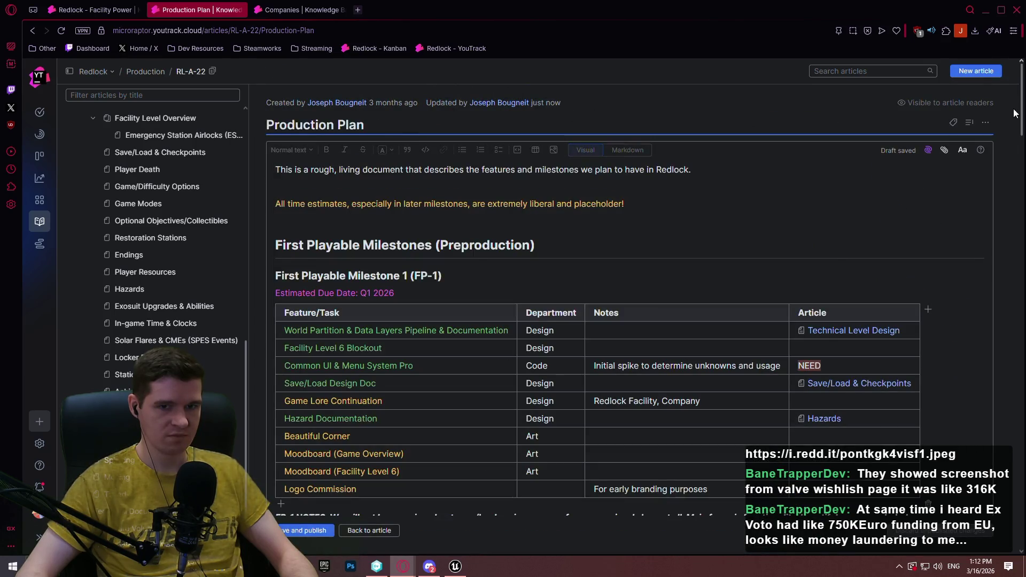
mouse_move(1020, 95)
left_mouse_down()
mouse_move(1017, 384)
mouse_move(1018, 317)
left_mouse_up()
left_click(598, 320)
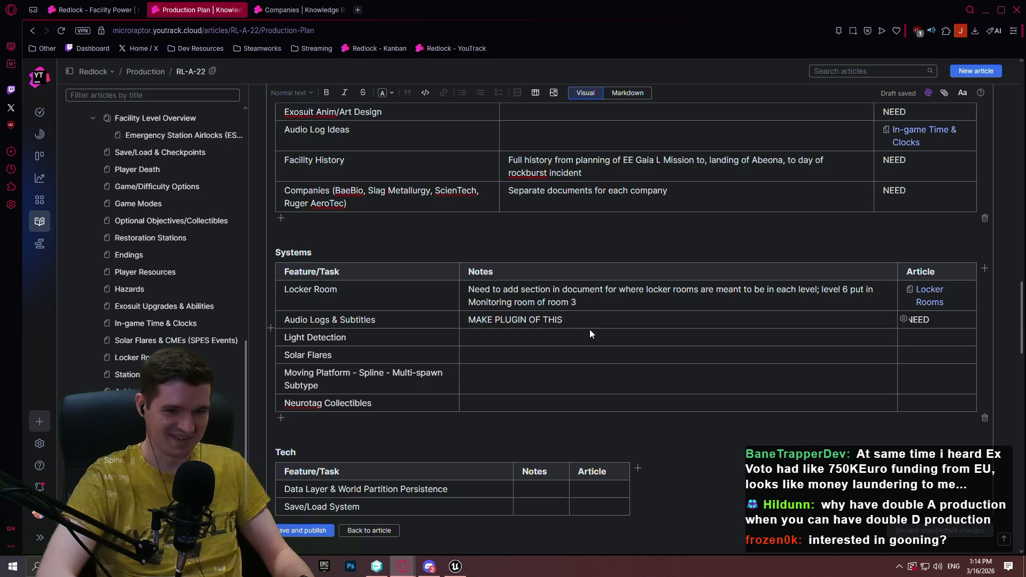
Place the caret in the empty Light Detection notes cell, then switch to the Companies article
left_click(470, 319)
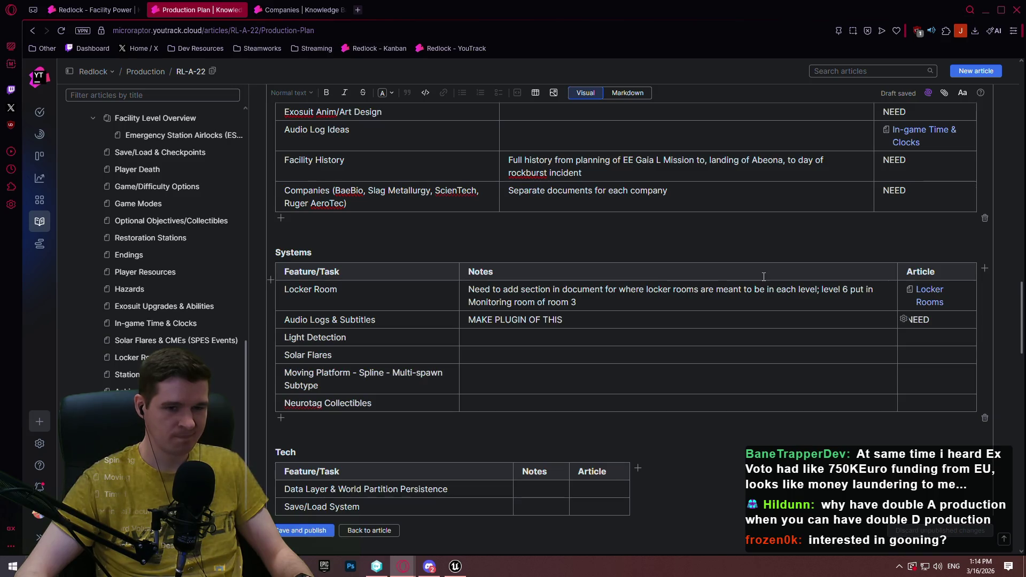
left_click(545, 338)
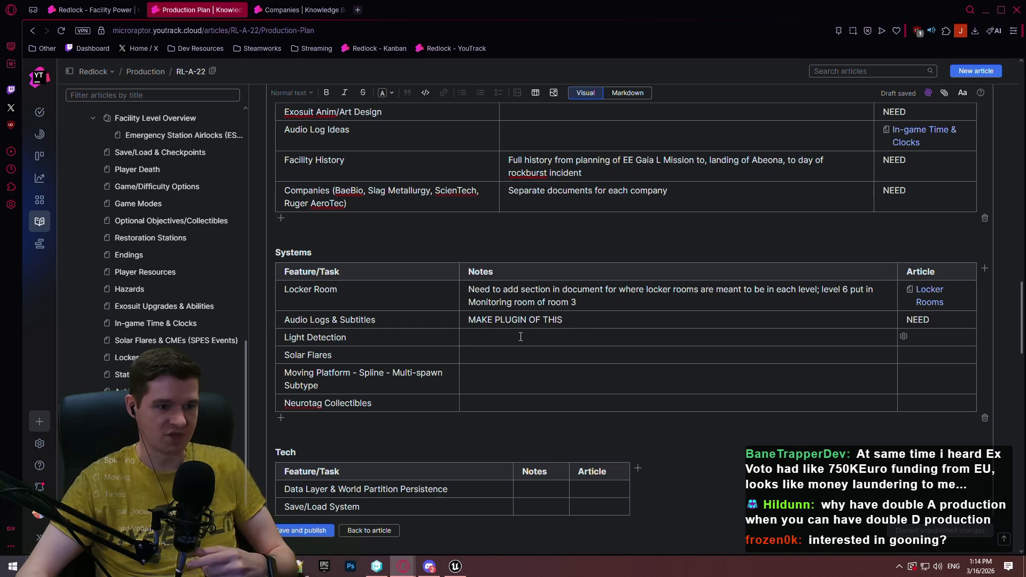
left_click(290, 11)
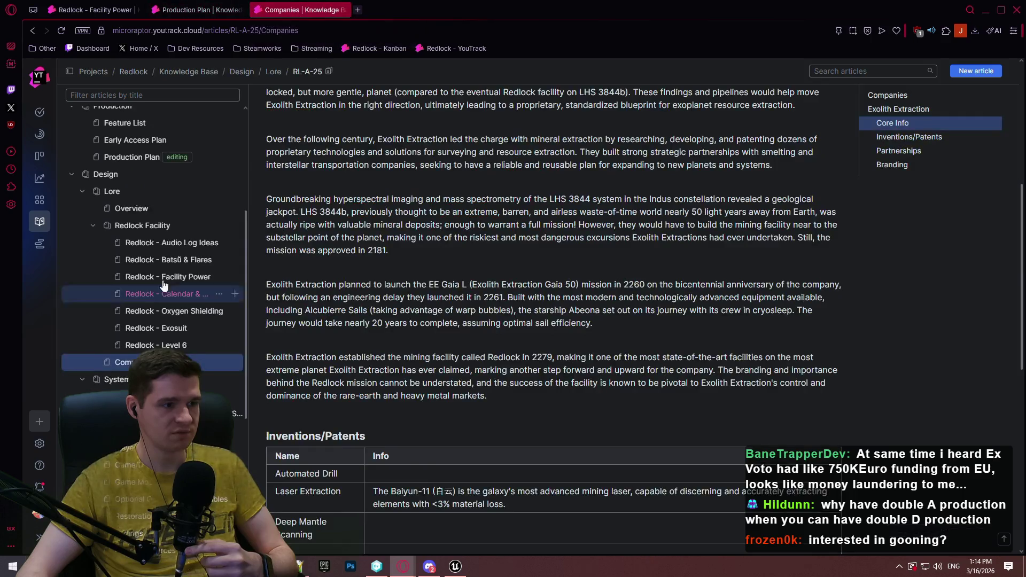
Copy the LightAwareness plugin sentence from the Feature List article and return to the Production Plan
scroll(160, 294, "up", 3)
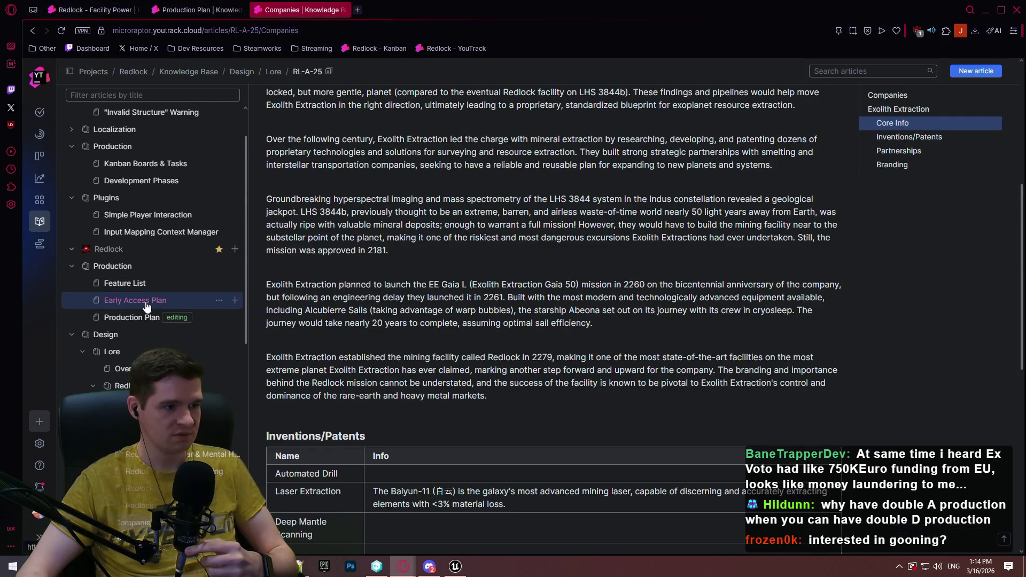
left_click(135, 300)
left_click(128, 283)
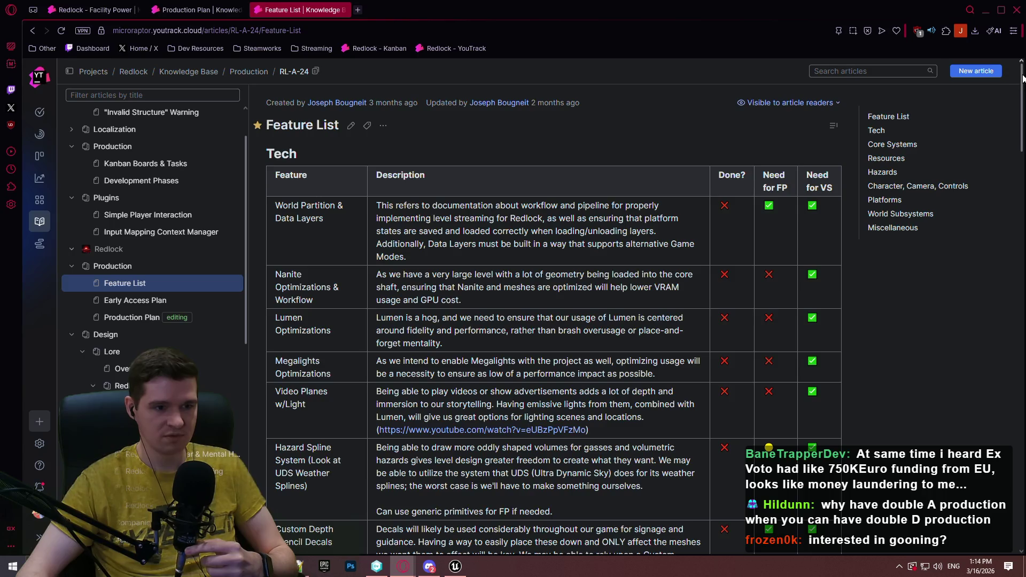
scroll(1022, 78, "down", 4)
scroll(554, 319, "down", 10)
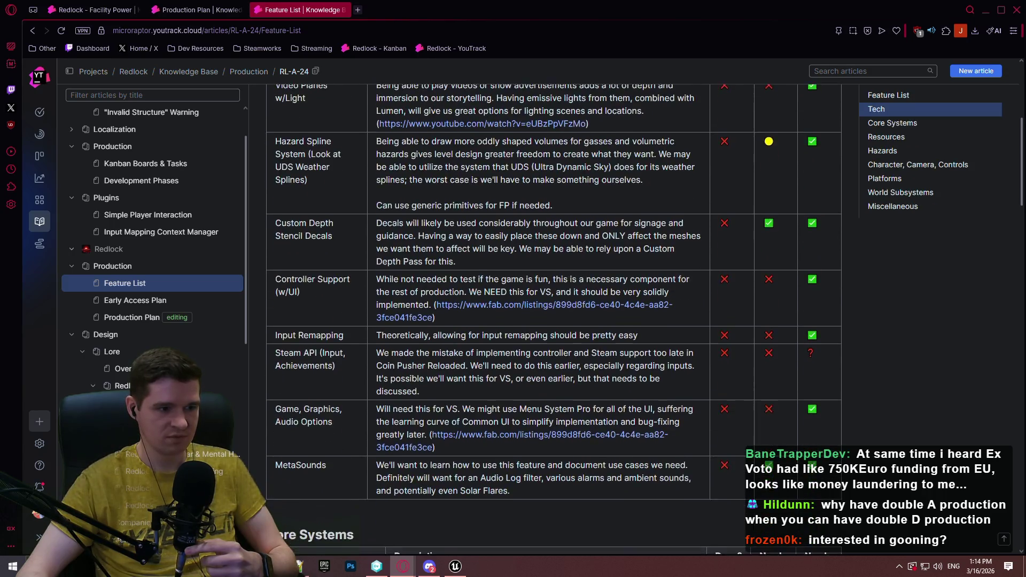
scroll(996, 482, "down", 15)
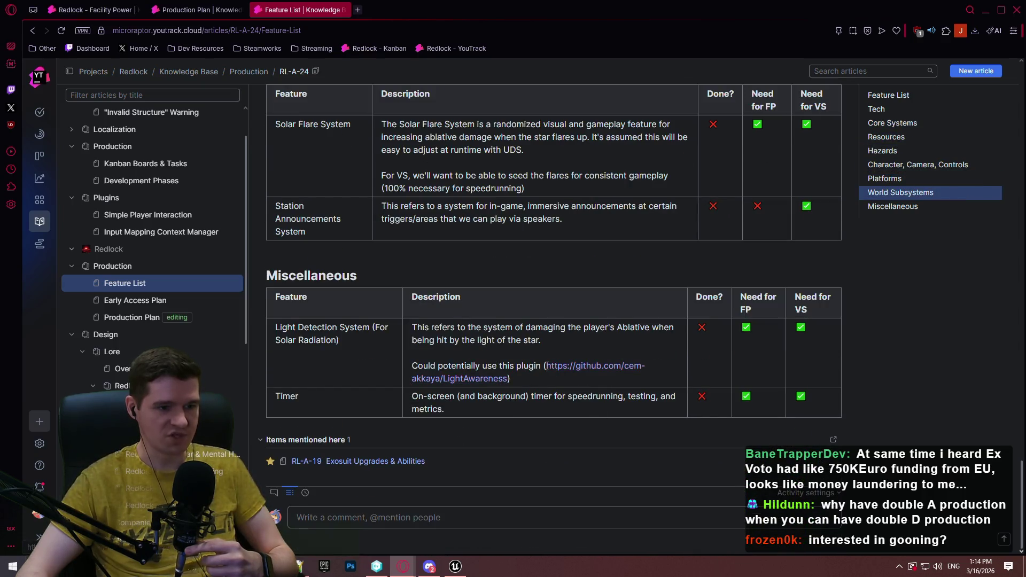
mouse_move(511, 378)
left_mouse_down()
mouse_move(406, 347)
mouse_move(414, 359)
left_mouse_up()
key("ctrl+c")
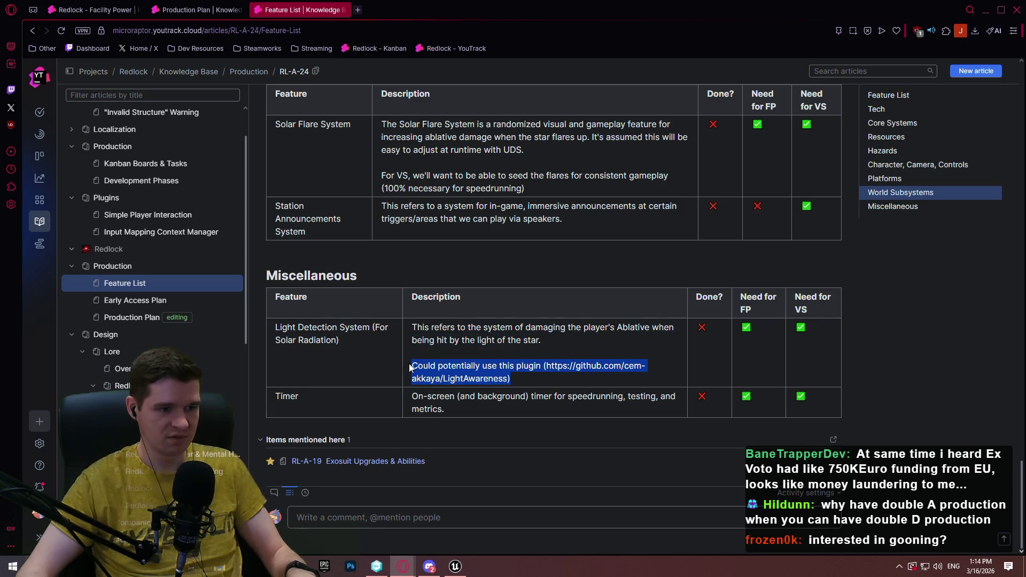
key("ctrl+Page_Up")
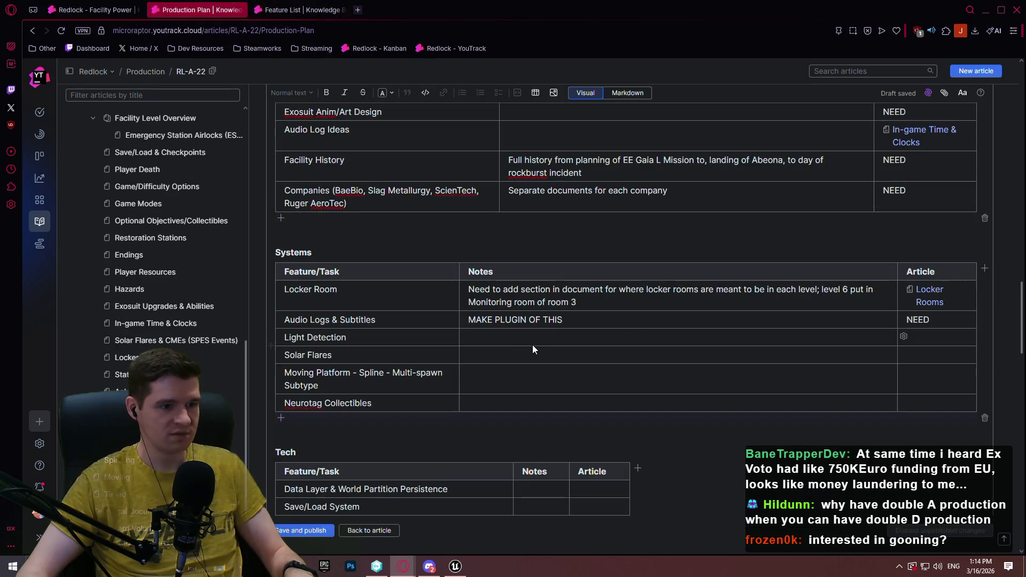
Paste the LightAwareness plugin sentence into the Light Detection note and append ' OR ()'
left_click(500, 339)
key("ctrl+v")
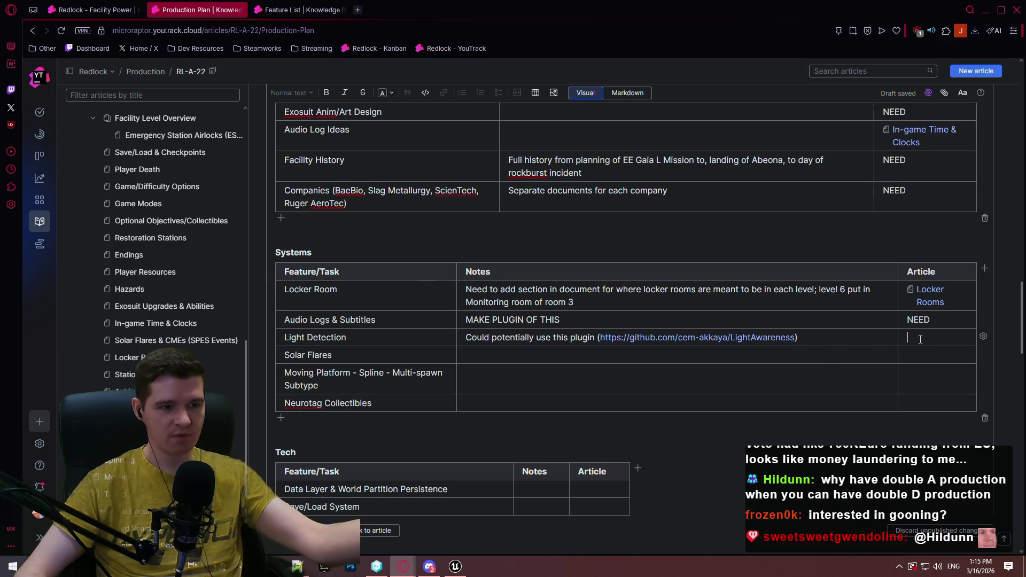
key("Down")
key("Down")
key("Down")
left_click(819, 339)
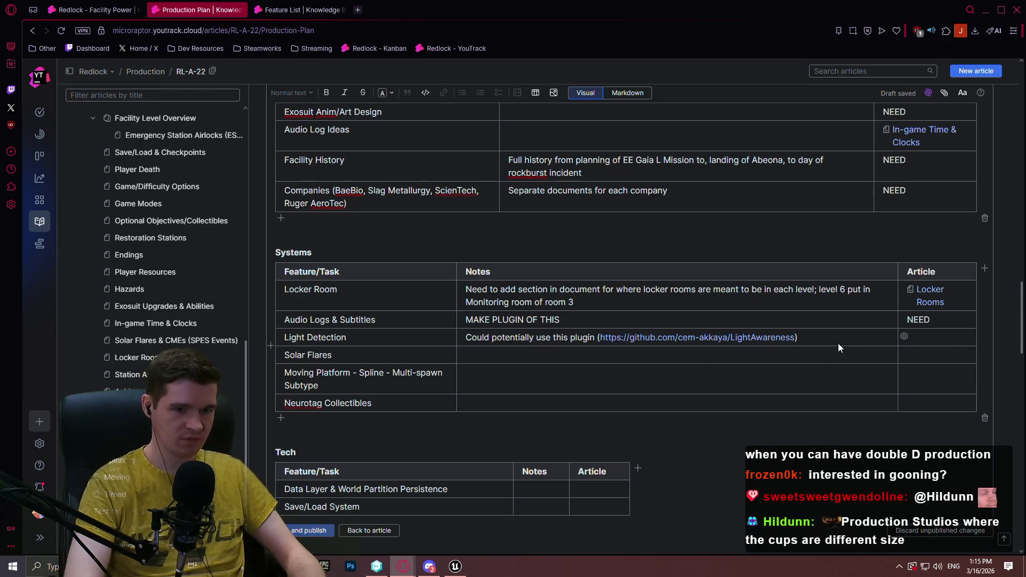
type(" OR ()")
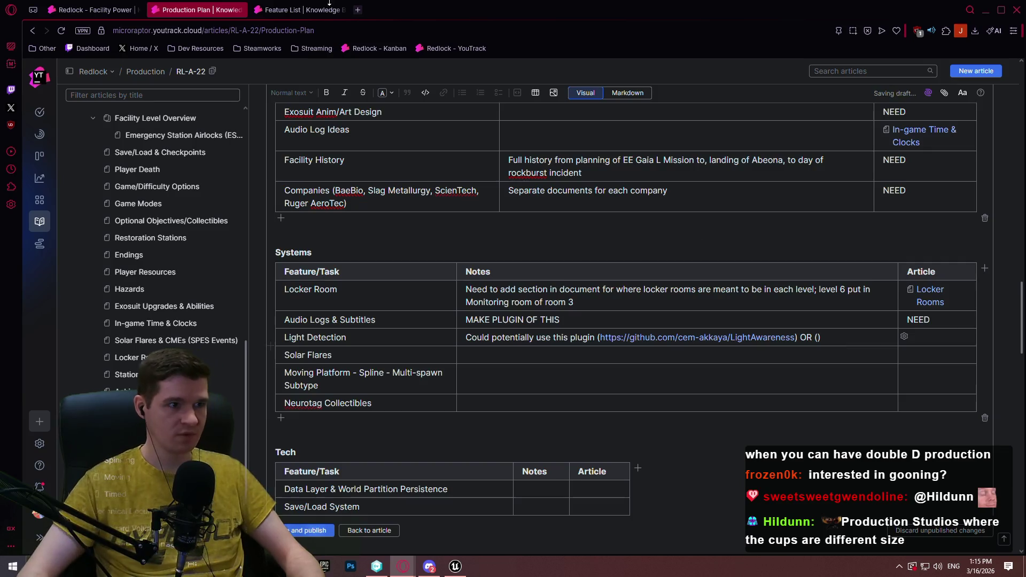
left_click(358, 10)
Go to fab.com and open My Library of owned assets
type("fab")
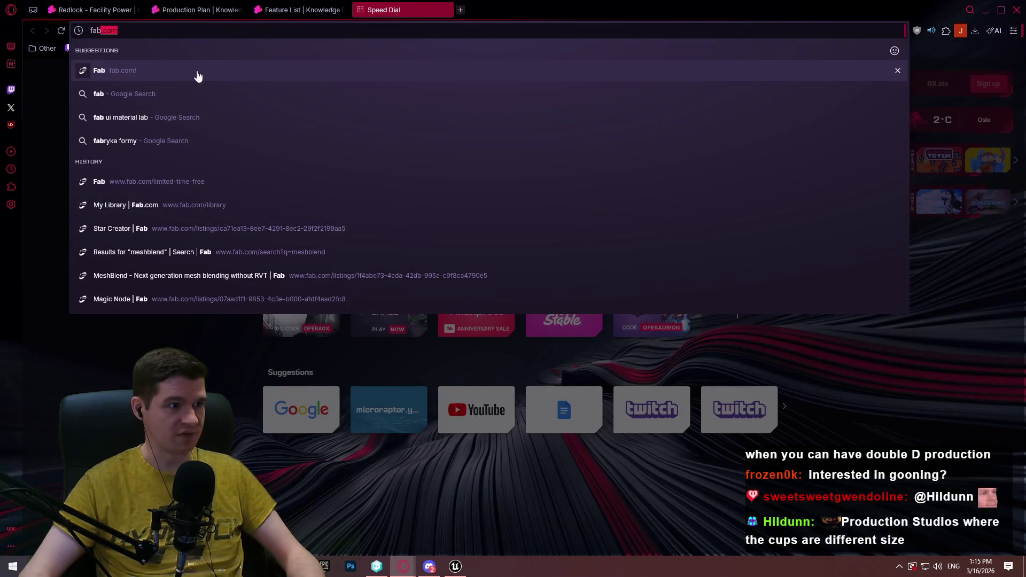
left_click(197, 75)
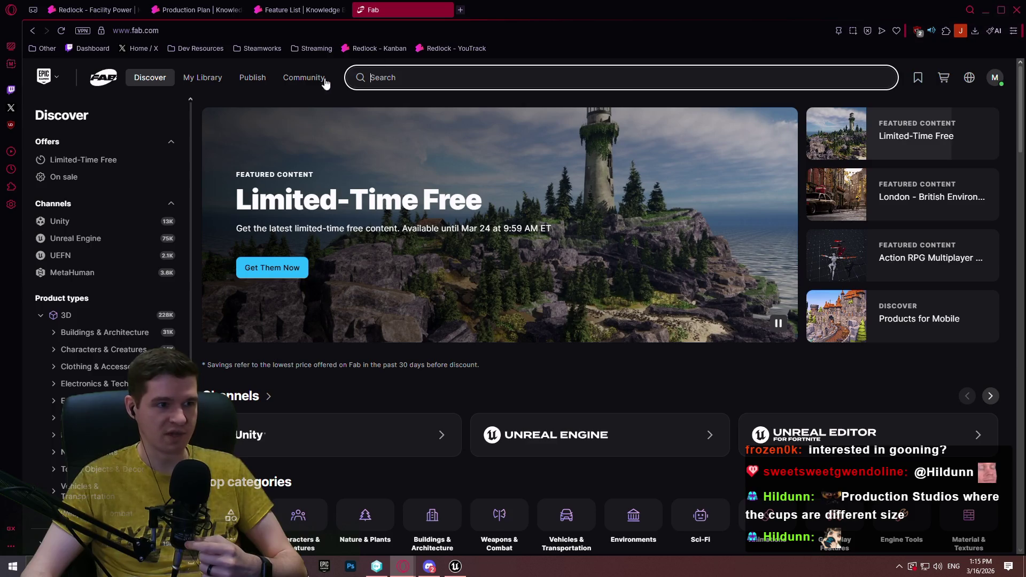
left_click(203, 77)
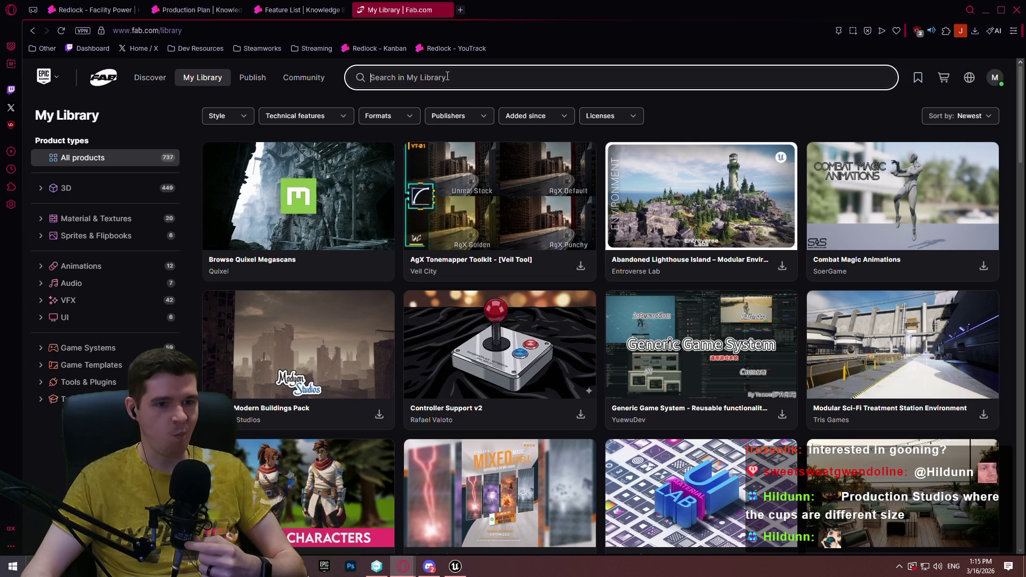
scroll(522, 124, "down", 5)
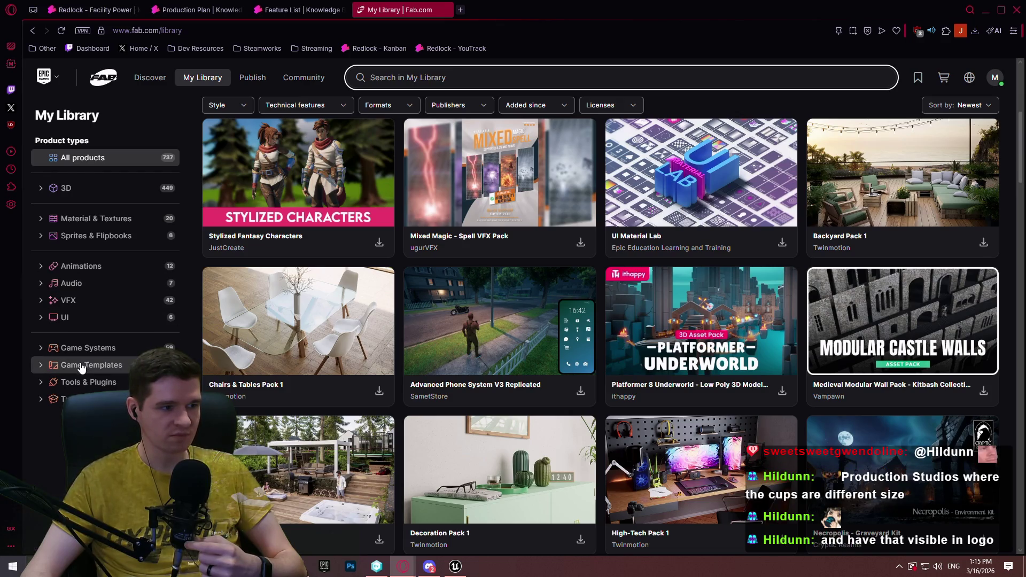
scroll(601, 149, "down", 7)
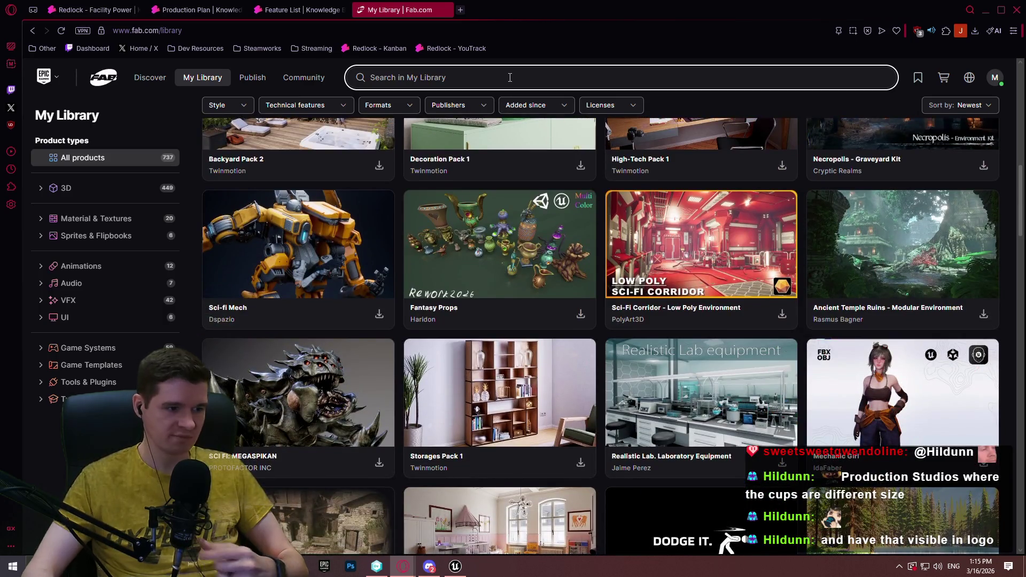
Search My Library for 'light' and narrow the results to Game Systems
type("light")
key("Return")
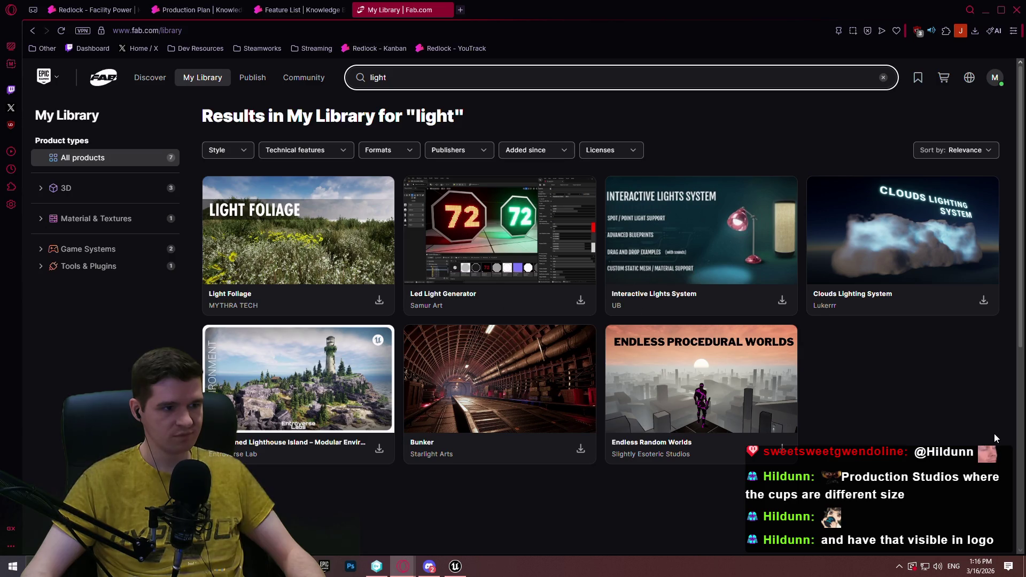
double_click(355, 81)
key("BackSpace")
key("Return")
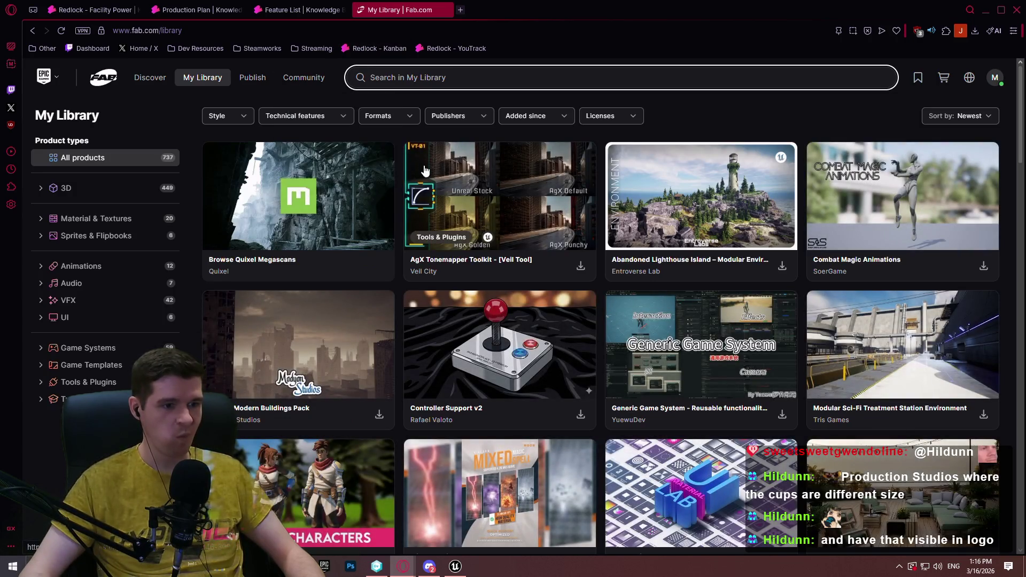
left_click(80, 347)
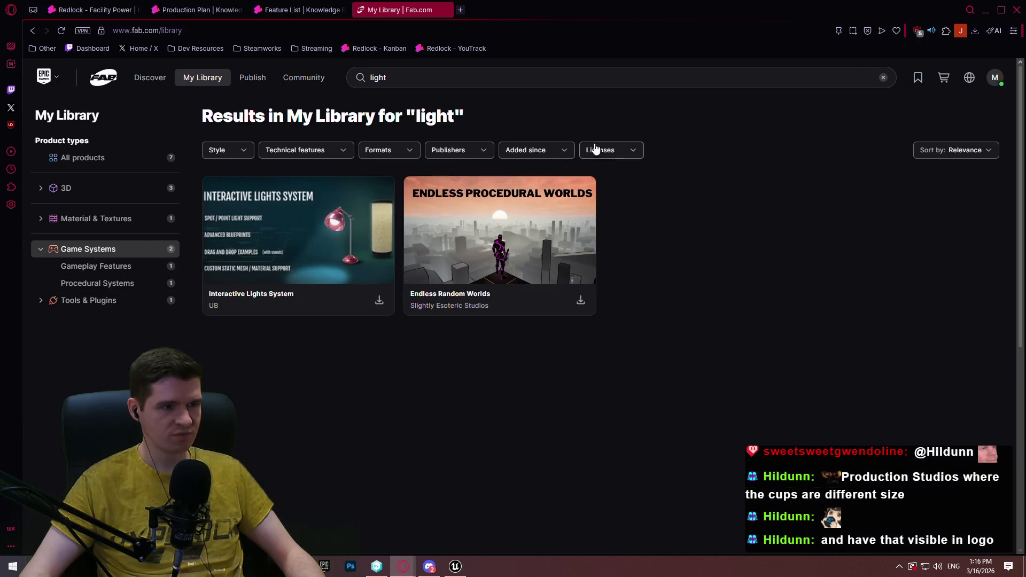
left_click(883, 78)
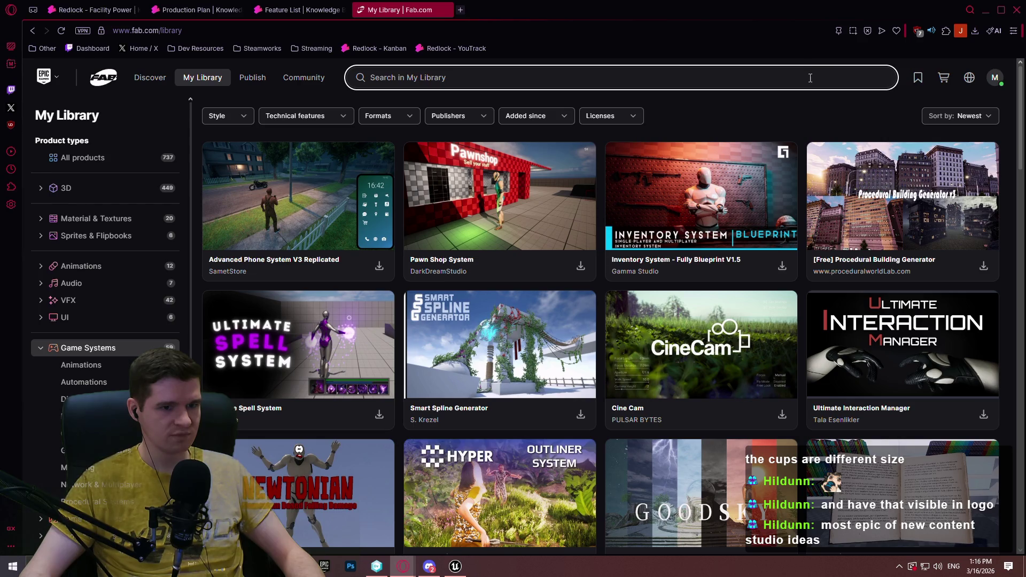
scroll(742, 218, "down", 5)
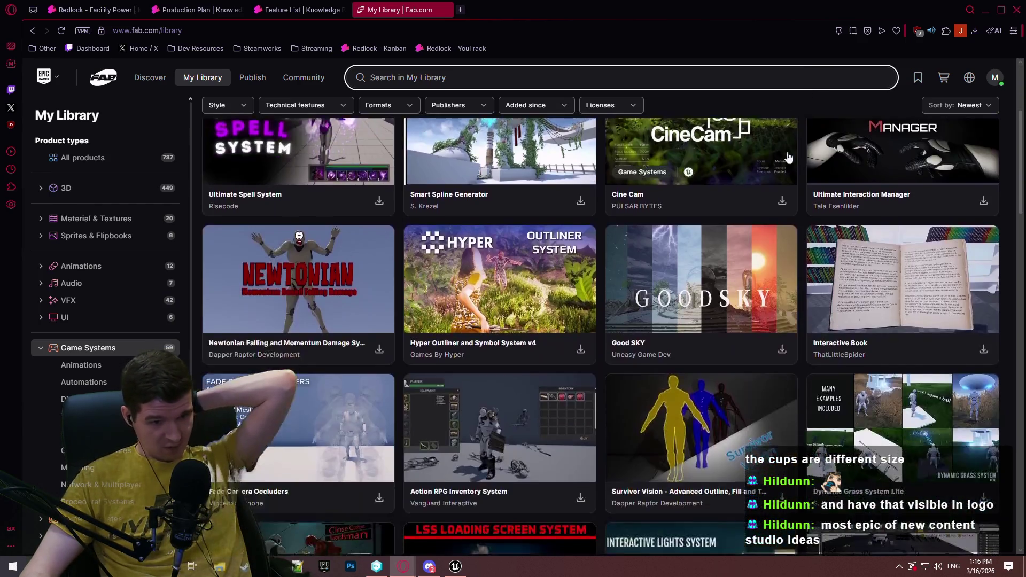
scroll(743, 218, "down", 2)
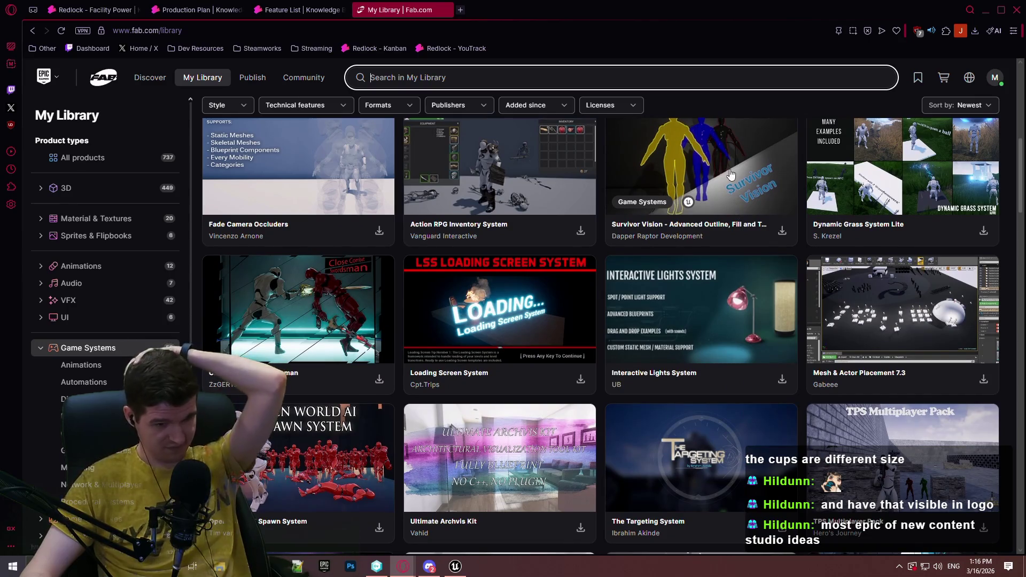
scroll(719, 202, "down", 2)
scroll(720, 202, "down", 5)
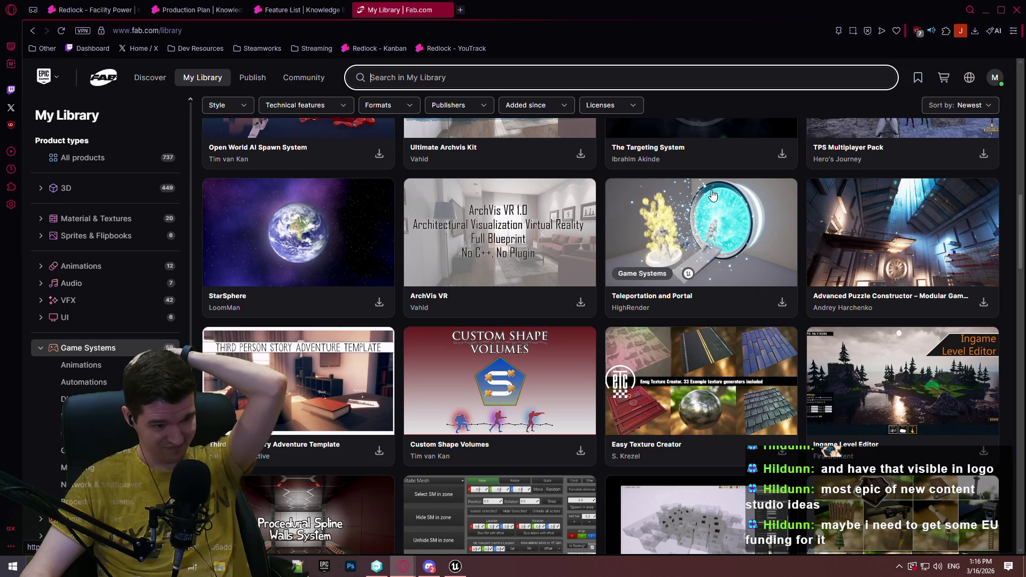
scroll(705, 192, "down", 7)
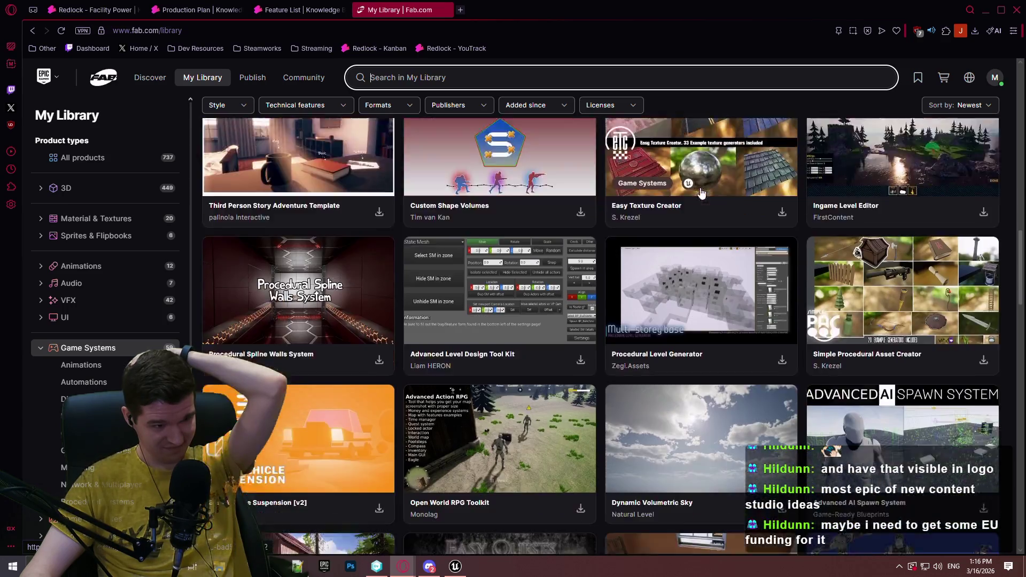
scroll(699, 190, "down", 8)
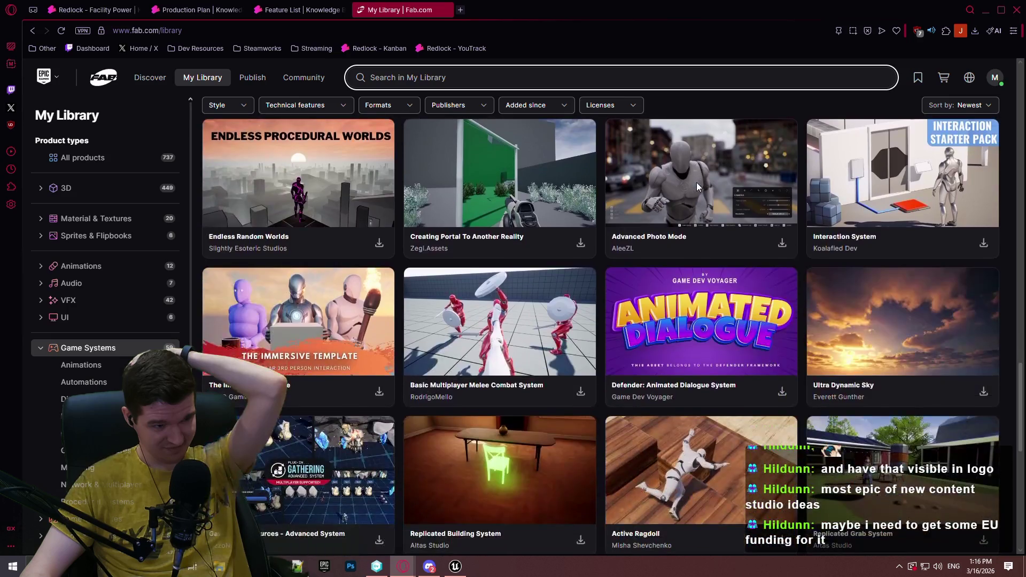
scroll(696, 186, "down", 4)
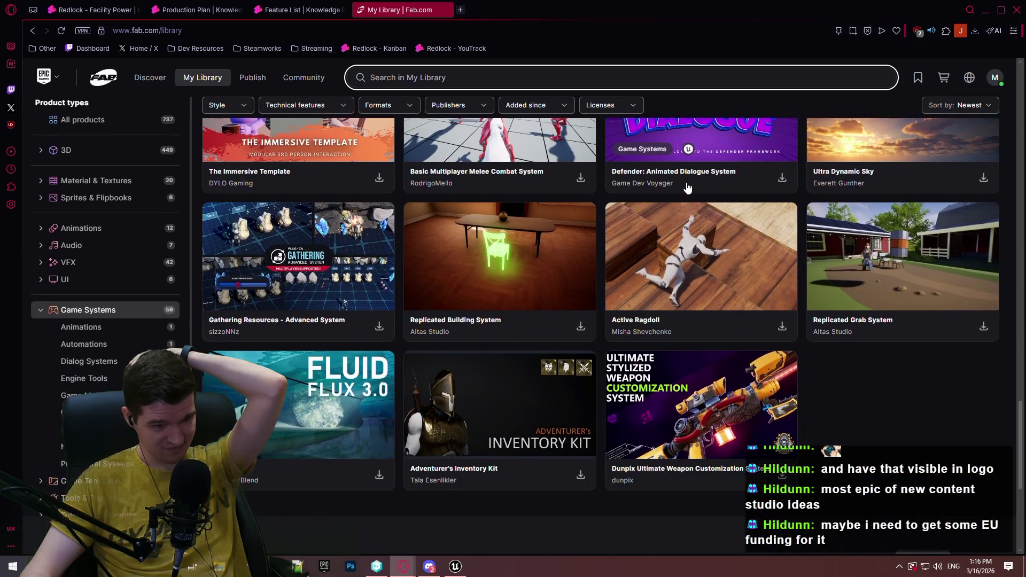
scroll(133, 271, "down", 1)
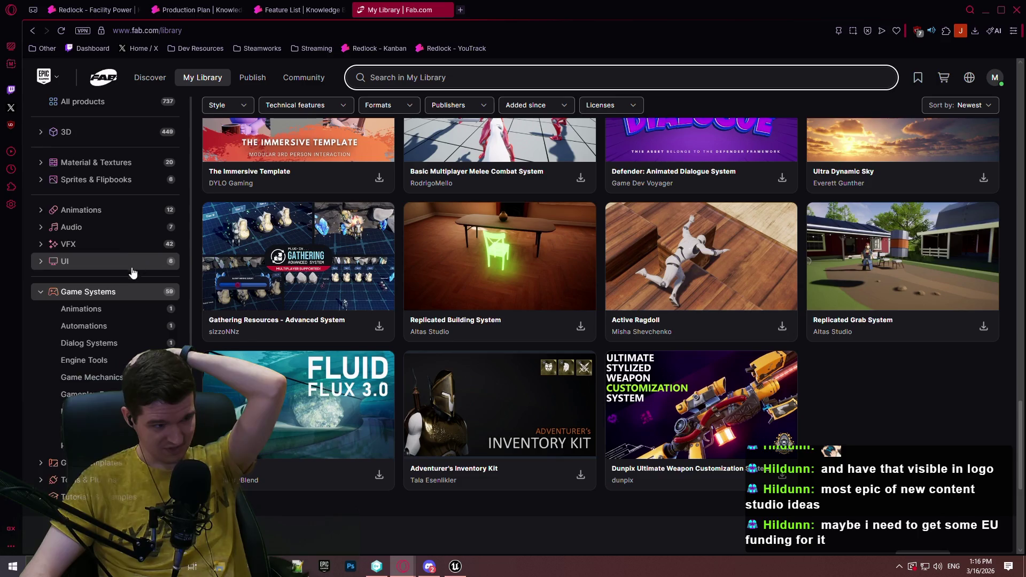
left_click(81, 445)
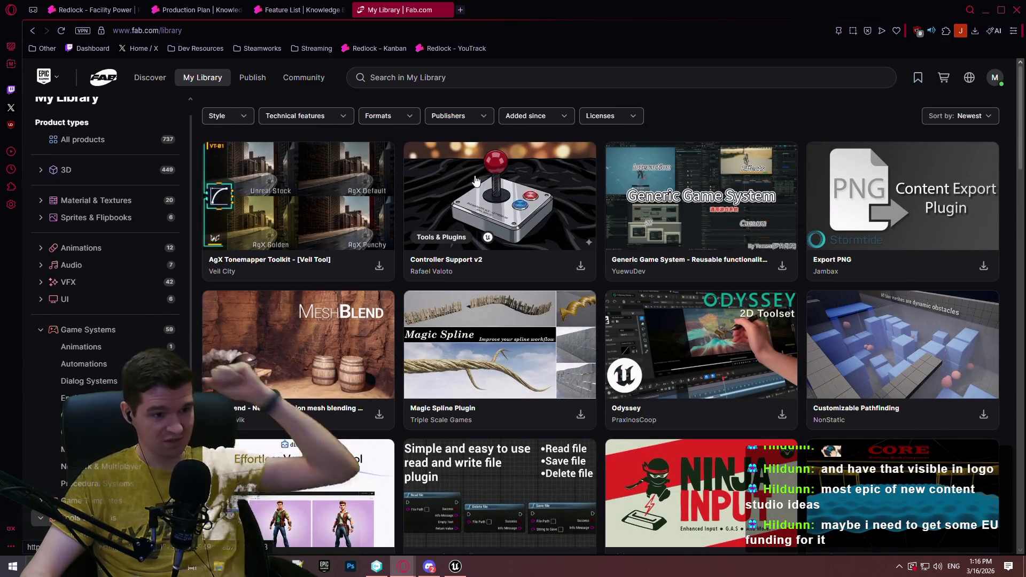
scroll(476, 169, "down", 7)
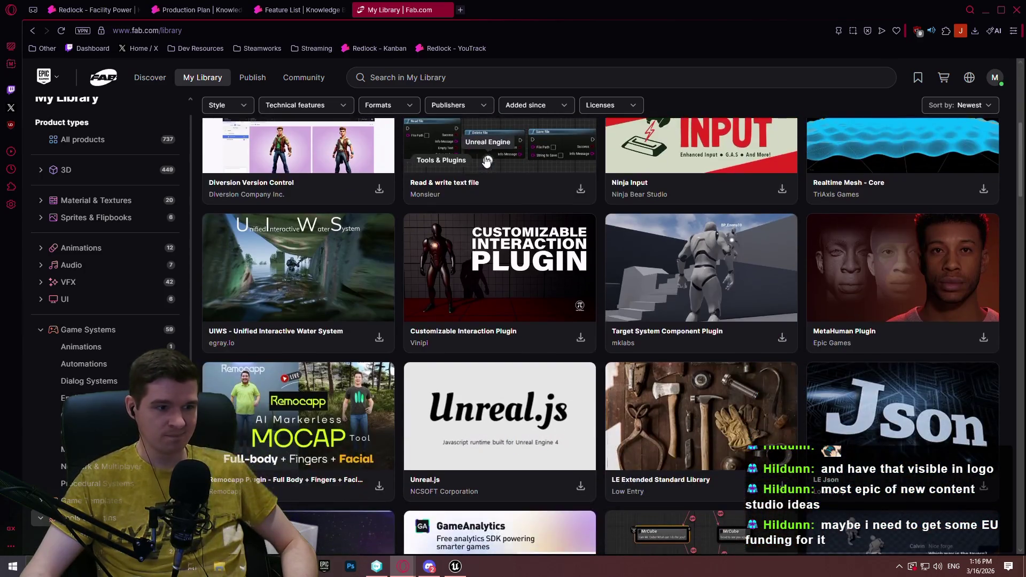
scroll(481, 163, "down", 6)
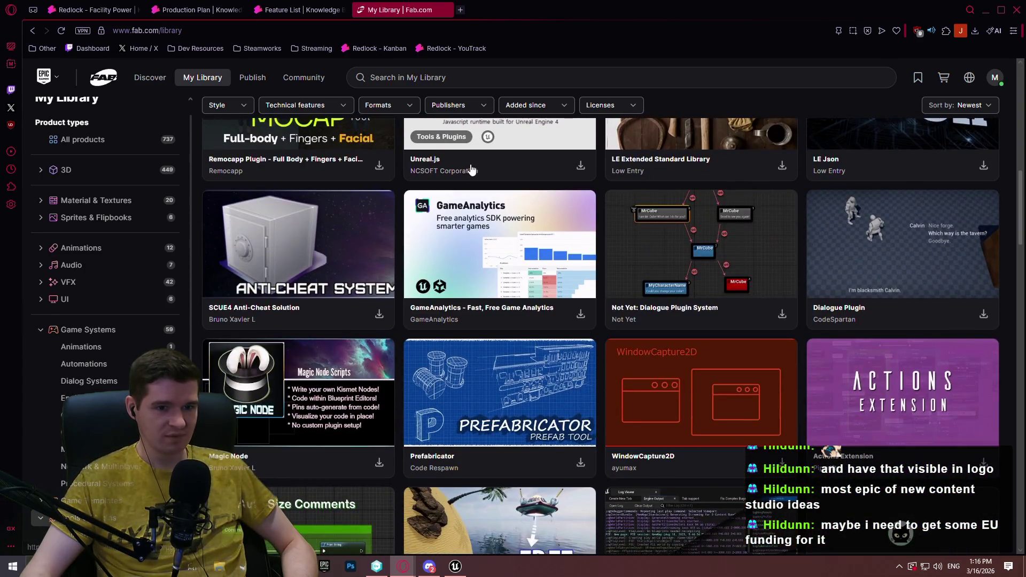
scroll(470, 169, "down", 12)
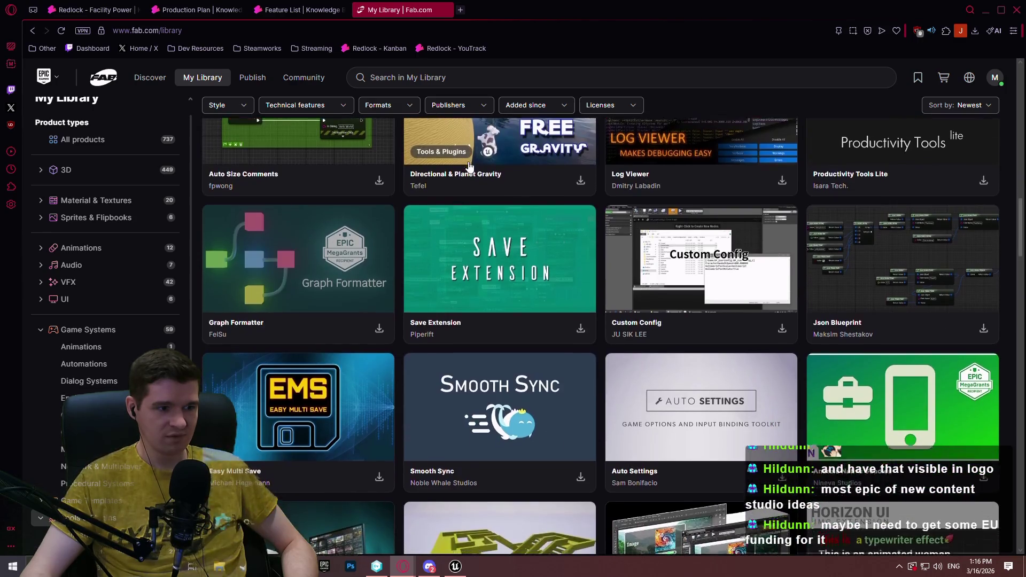
scroll(469, 164, "down", 4)
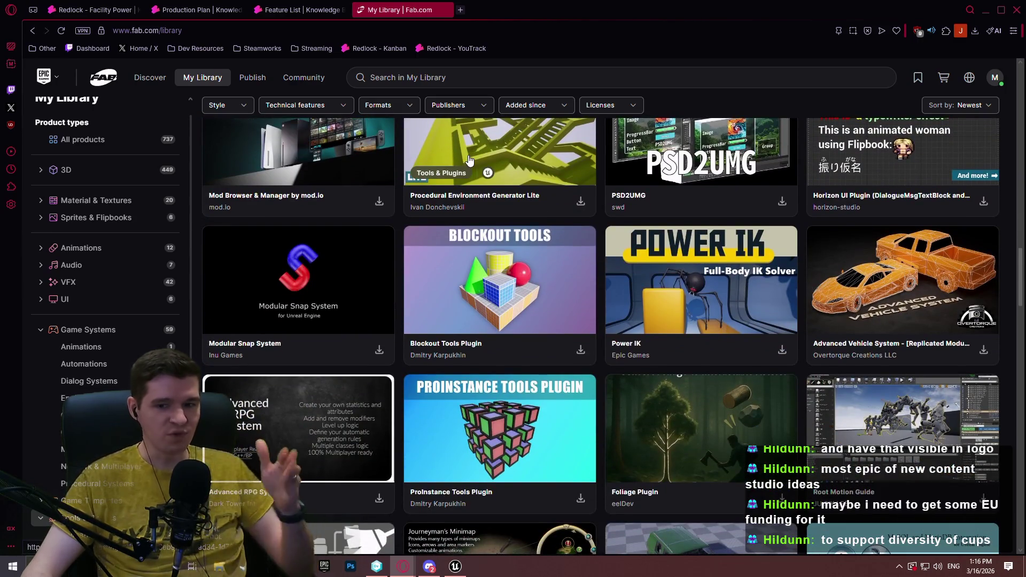
scroll(463, 155, "down", 8)
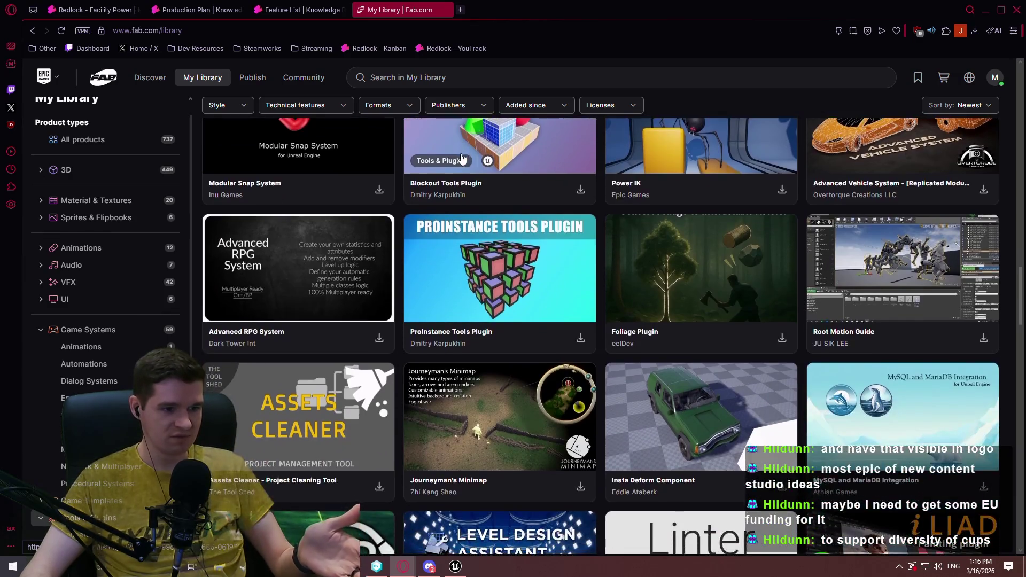
scroll(465, 158, "down", 4)
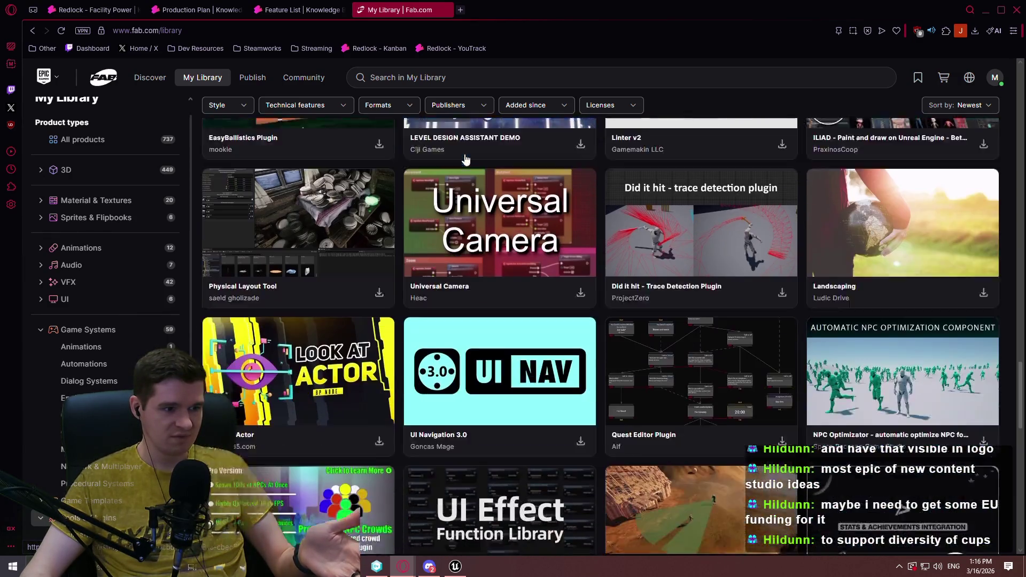
scroll(466, 155, "down", 8)
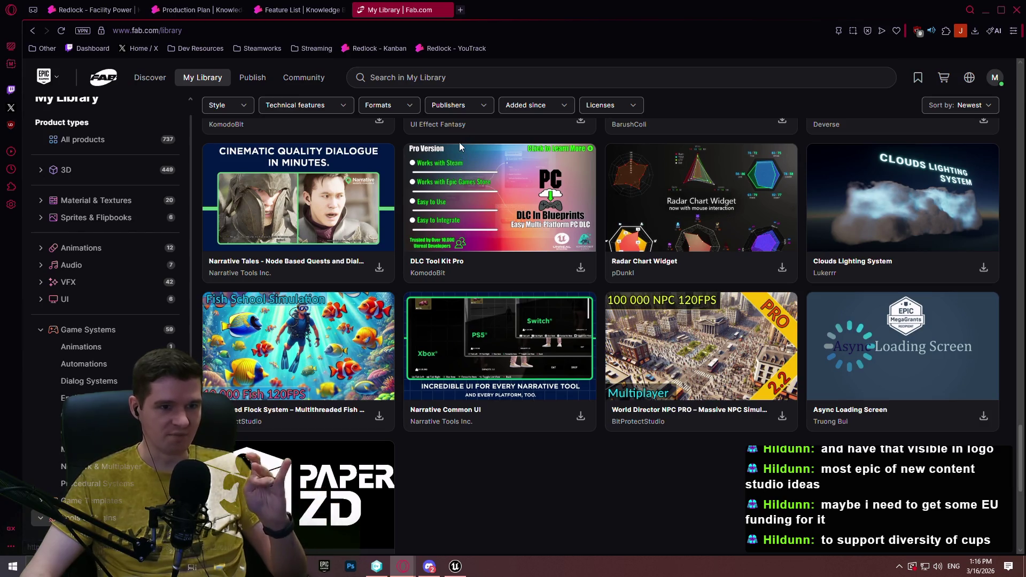
scroll(476, 153, "up", 5)
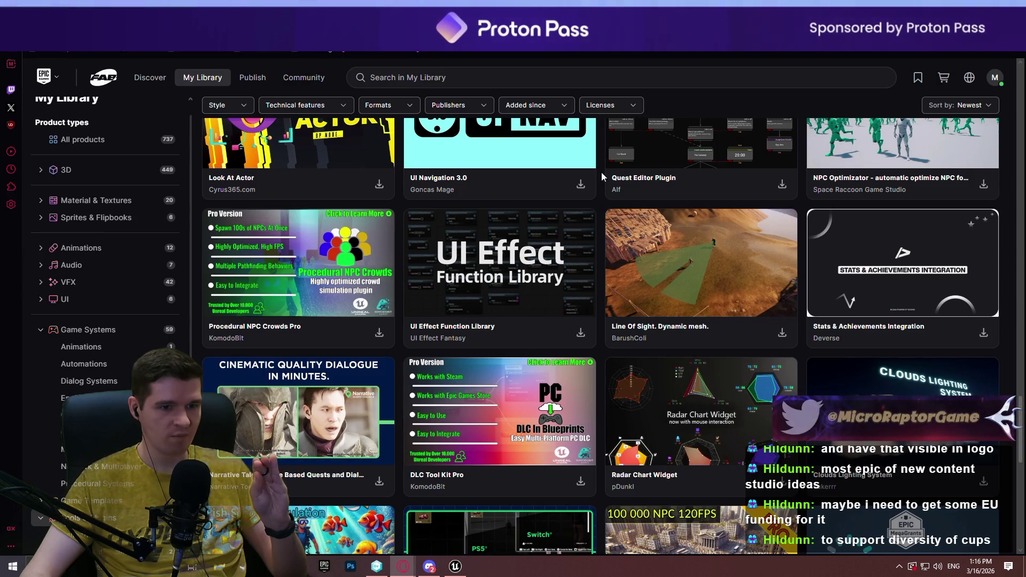
scroll(601, 172, "up", 4)
scroll(588, 169, "up", 10)
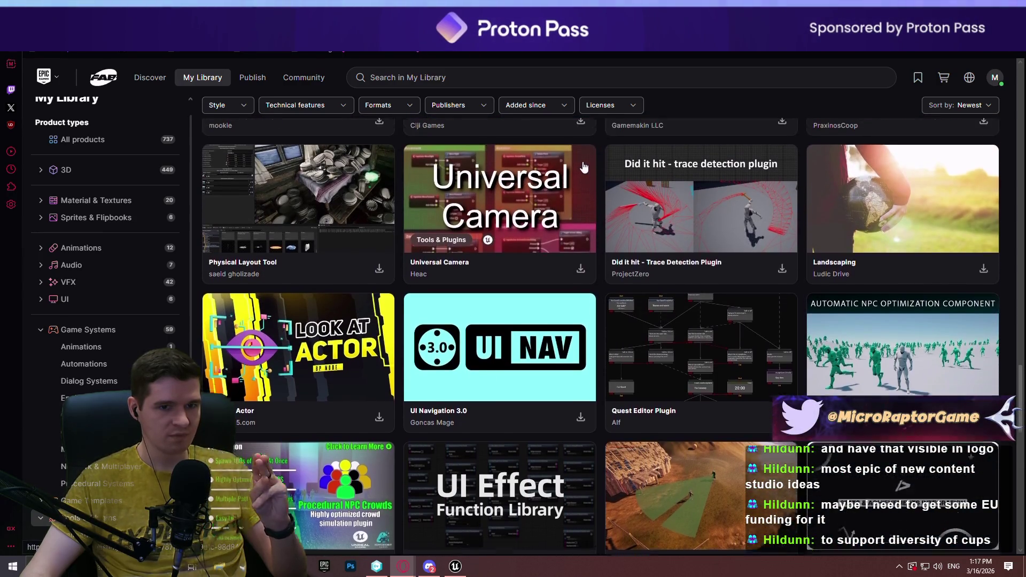
scroll(572, 159, "up", 2)
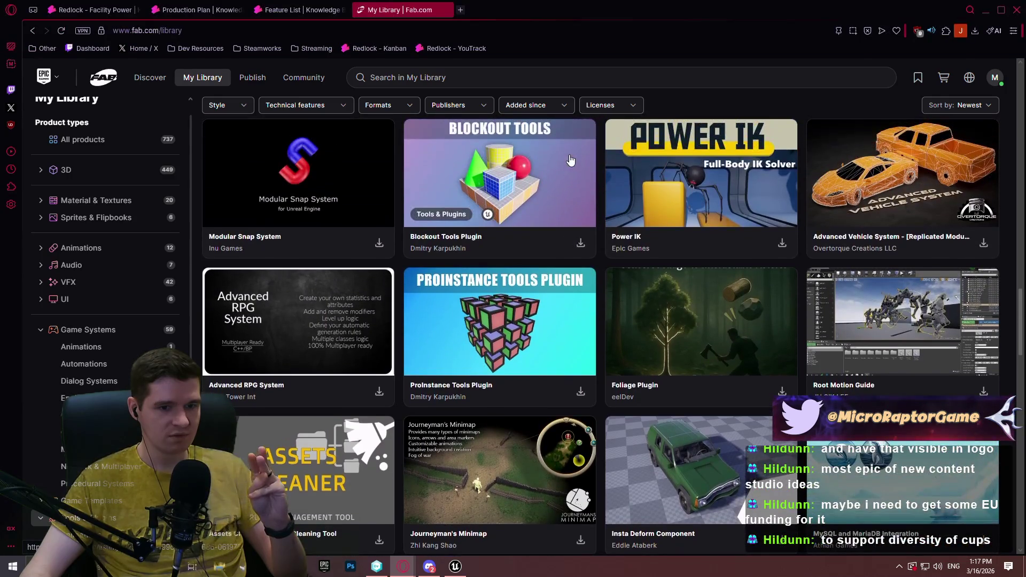
scroll(139, 207, "down", 3)
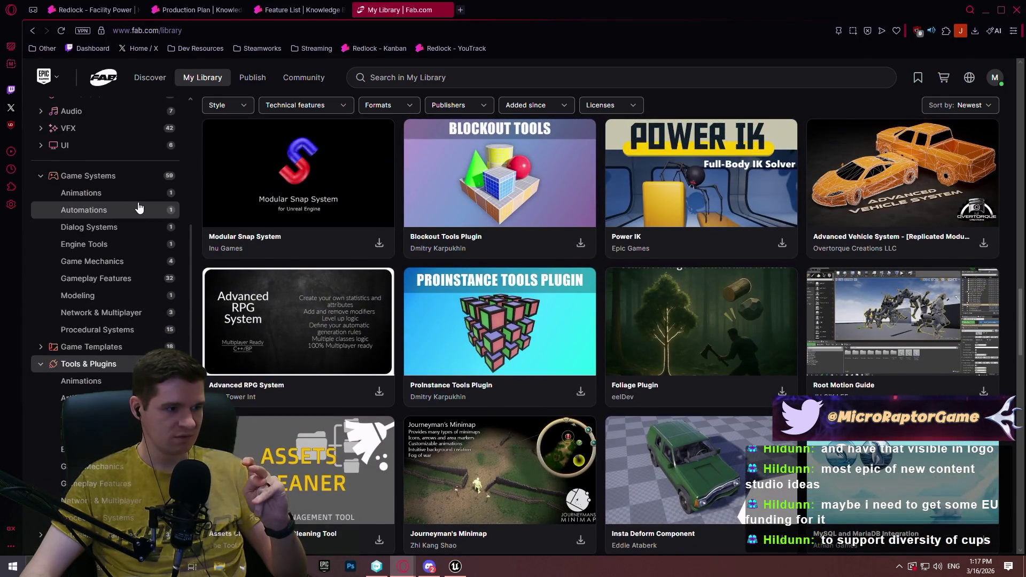
left_click(128, 350)
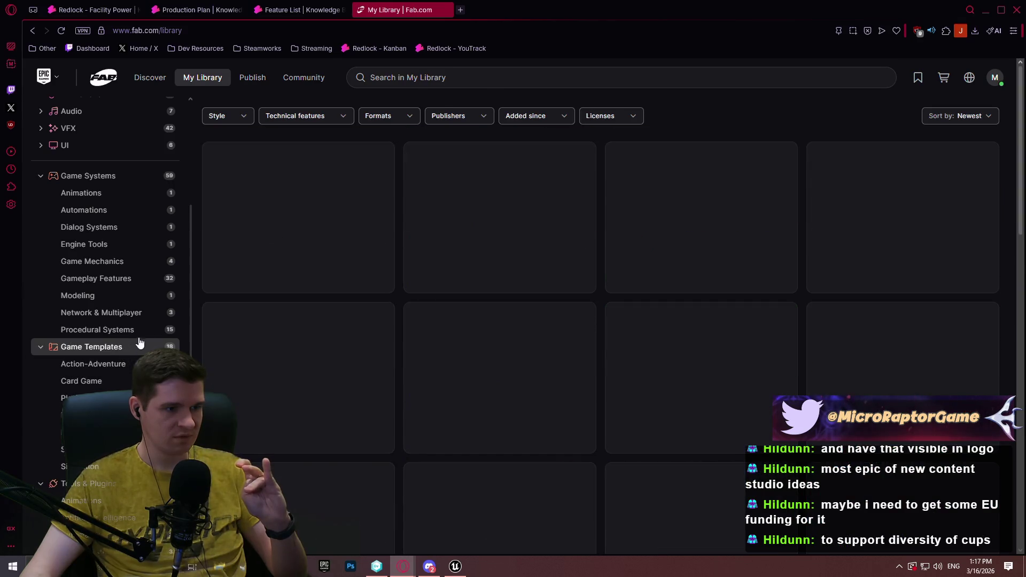
scroll(556, 259, "down", 3)
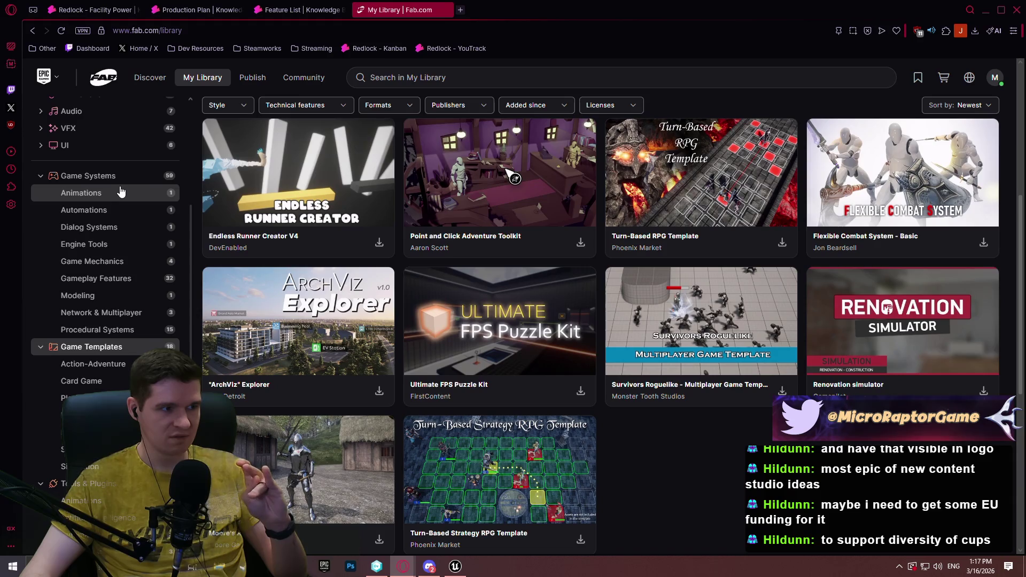
left_click(117, 182)
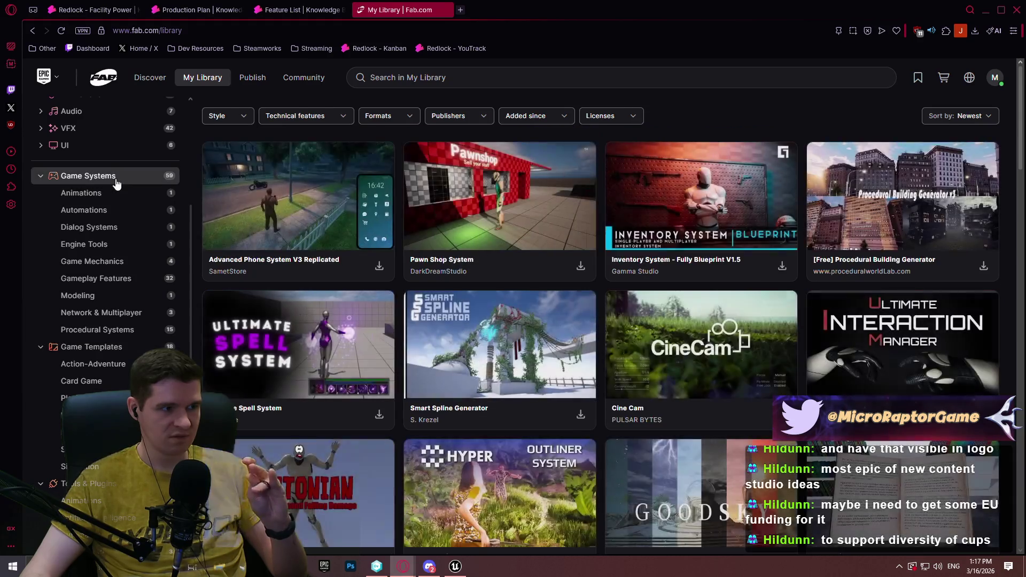
scroll(117, 185, "up", 3)
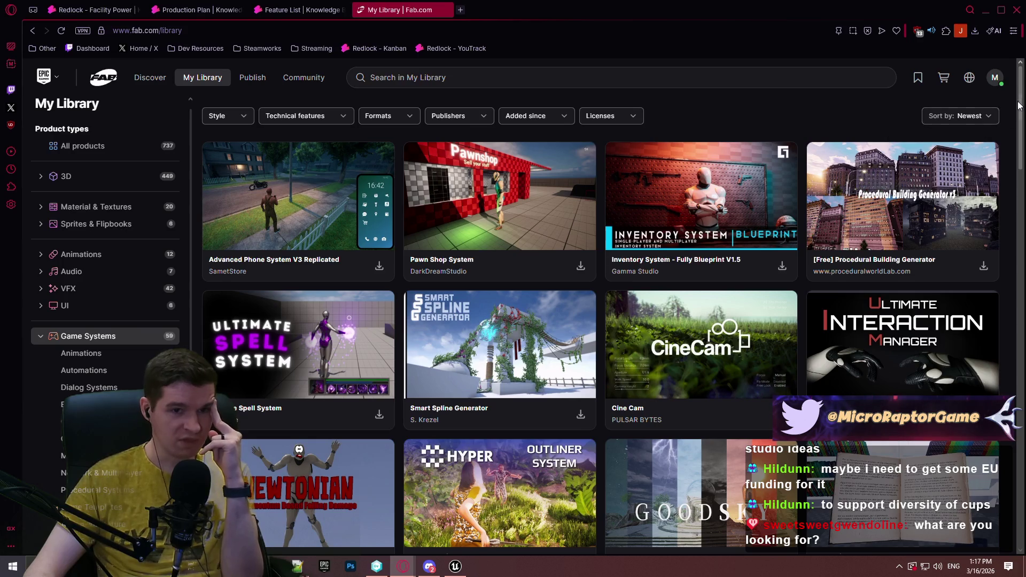
mouse_move(1020, 94)
left_mouse_down()
mouse_move(1020, 298)
mouse_move(998, 399)
mouse_move(991, 63)
left_mouse_up()
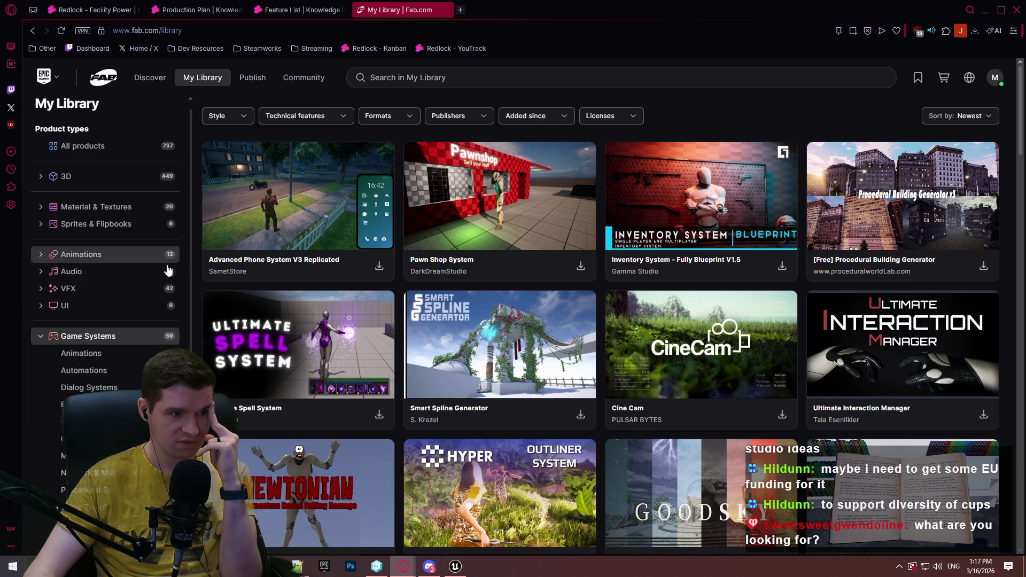
scroll(167, 274, "down", 4)
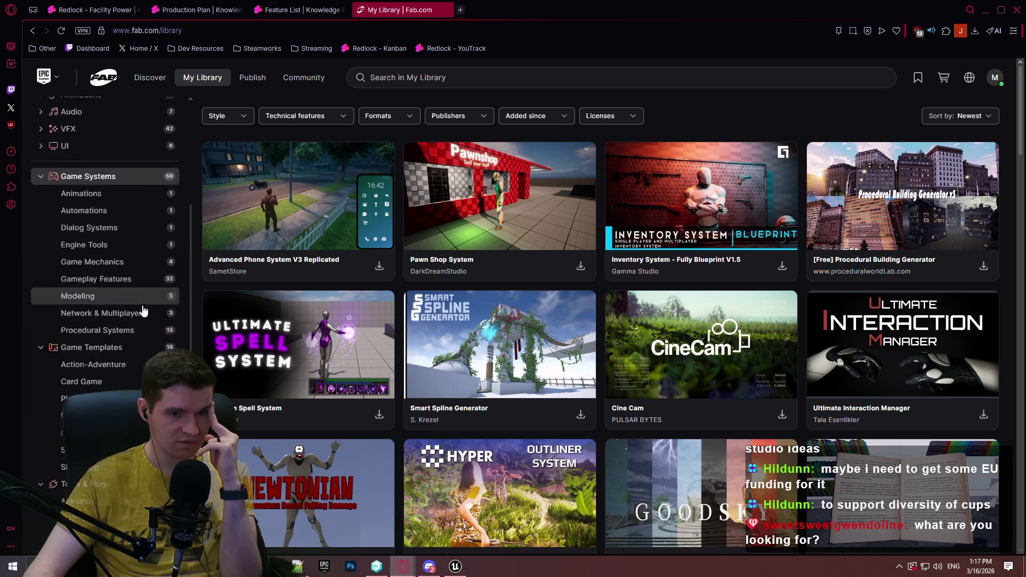
left_click(53, 430)
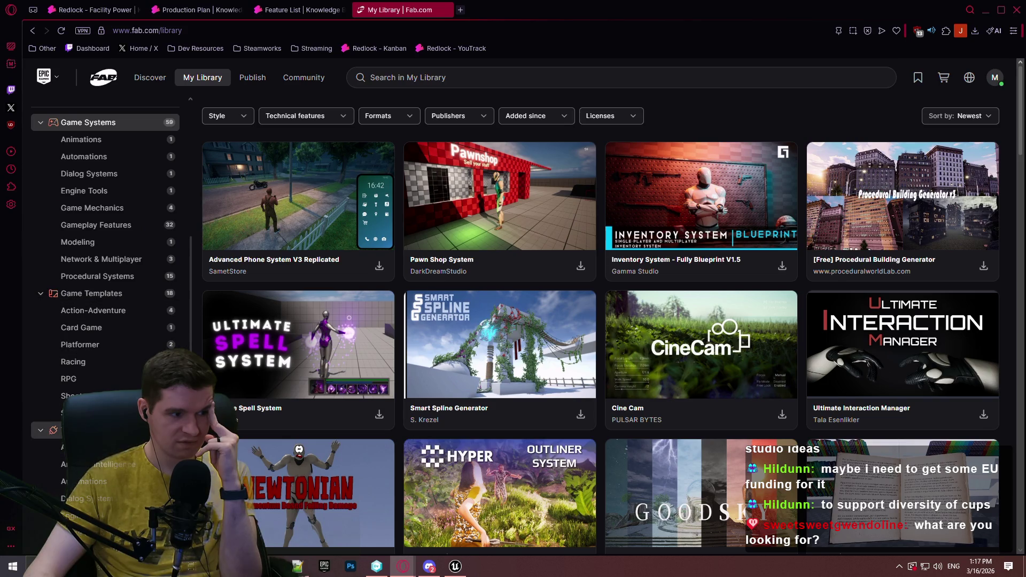
scroll(999, 164, "down", 4)
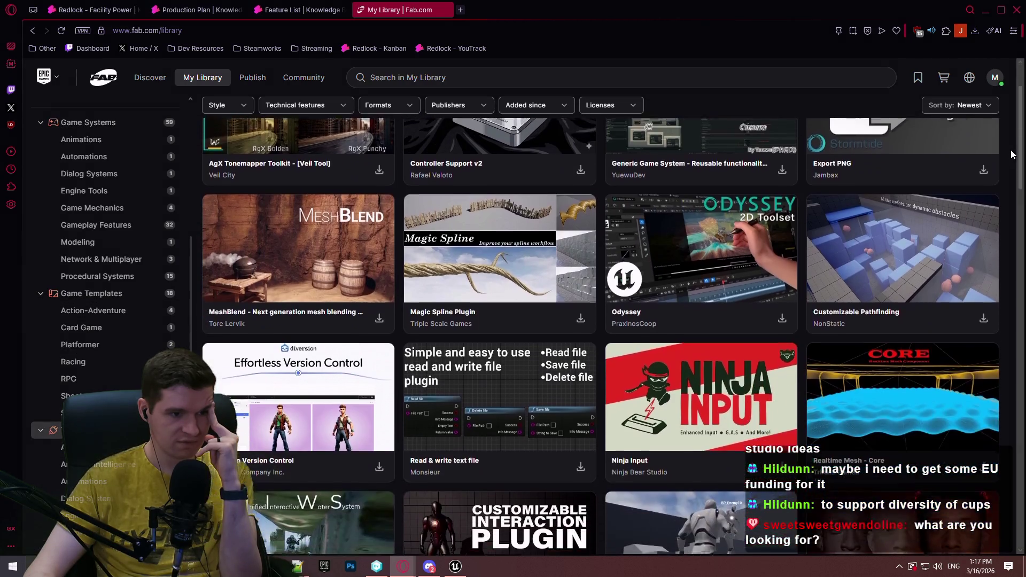
scroll(1008, 166, "down", 6)
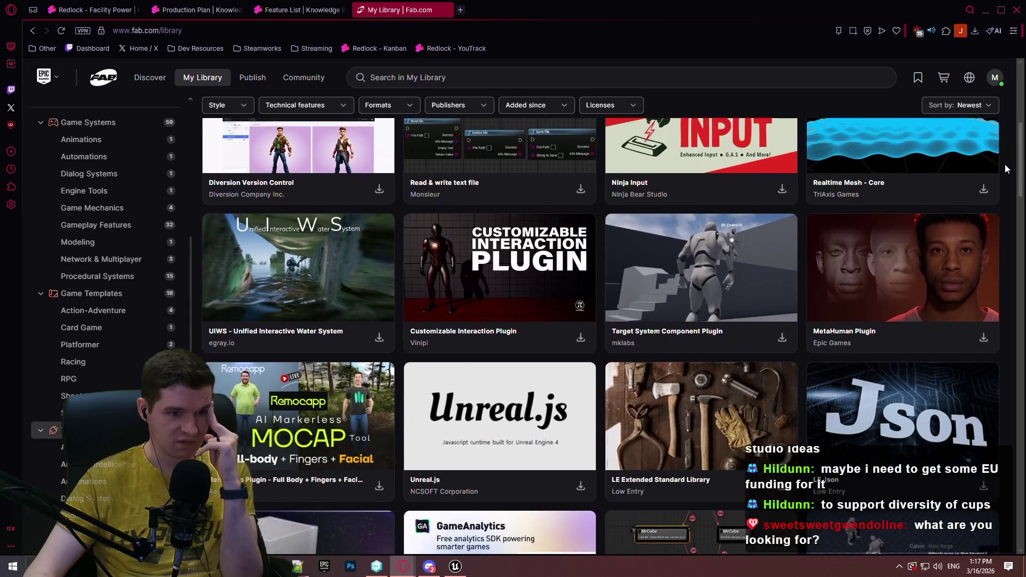
scroll(1004, 168, "down", 3)
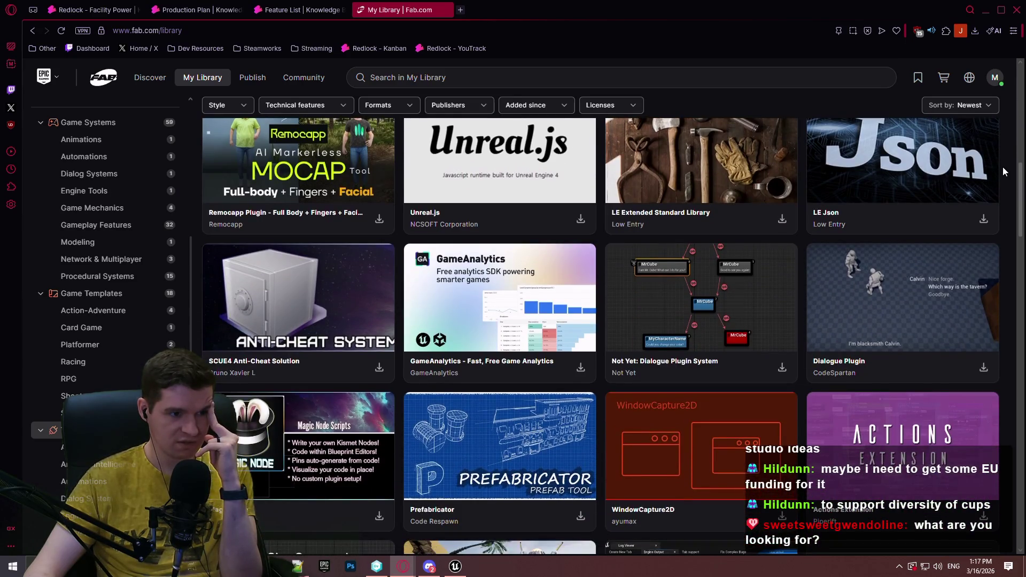
scroll(1002, 166, "down", 2)
scroll(1001, 170, "down", 2)
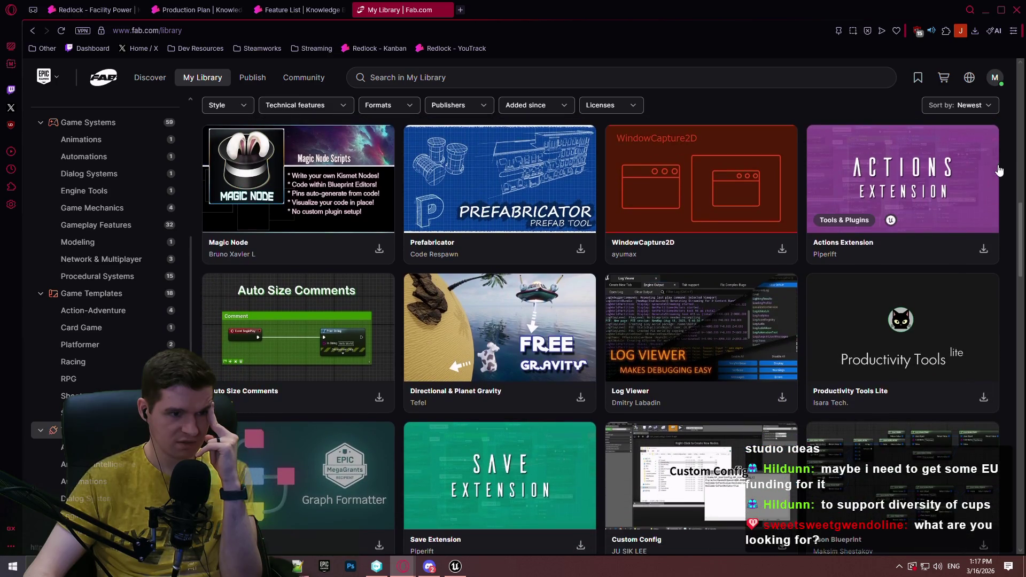
scroll(999, 170, "down", 3)
scroll(999, 168, "down", 4)
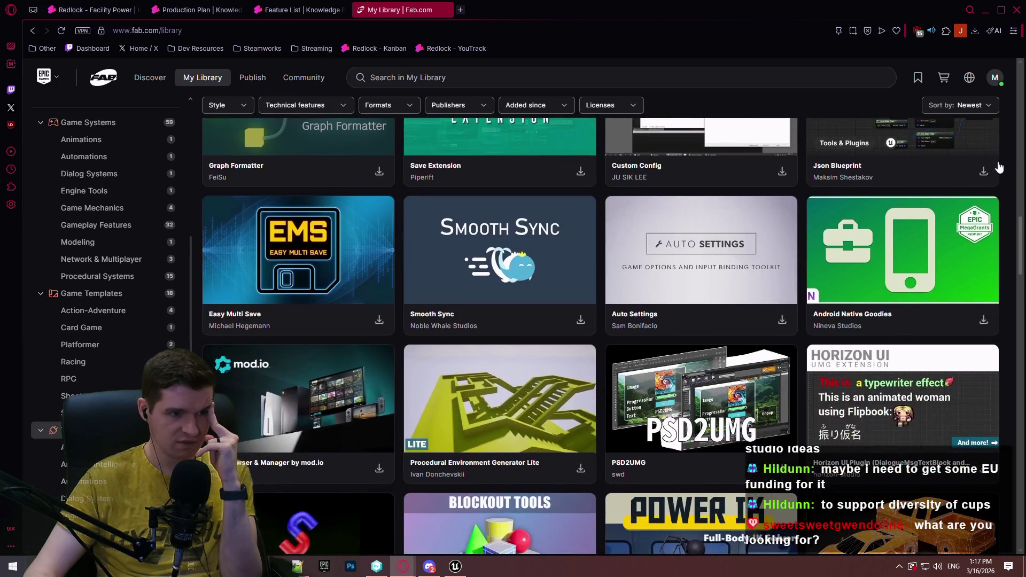
scroll(999, 167, "down", 3)
scroll(997, 168, "down", 3)
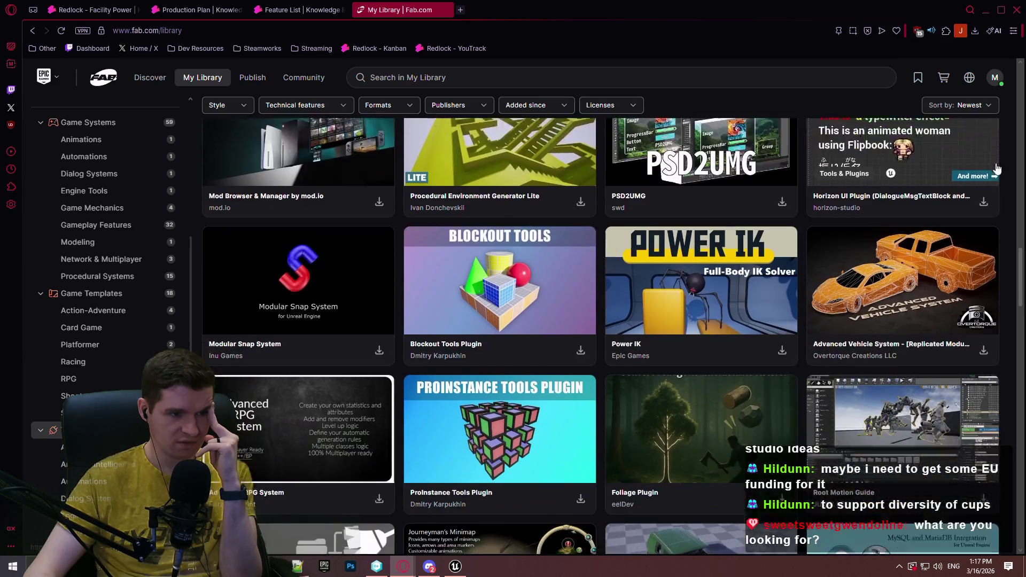
scroll(997, 167, "down", 6)
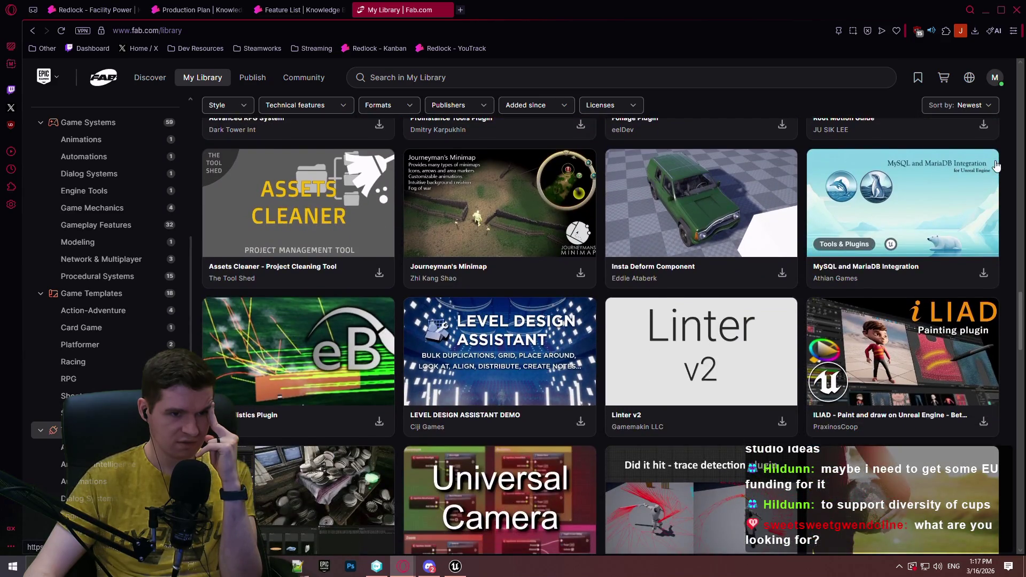
scroll(996, 167, "down", 3)
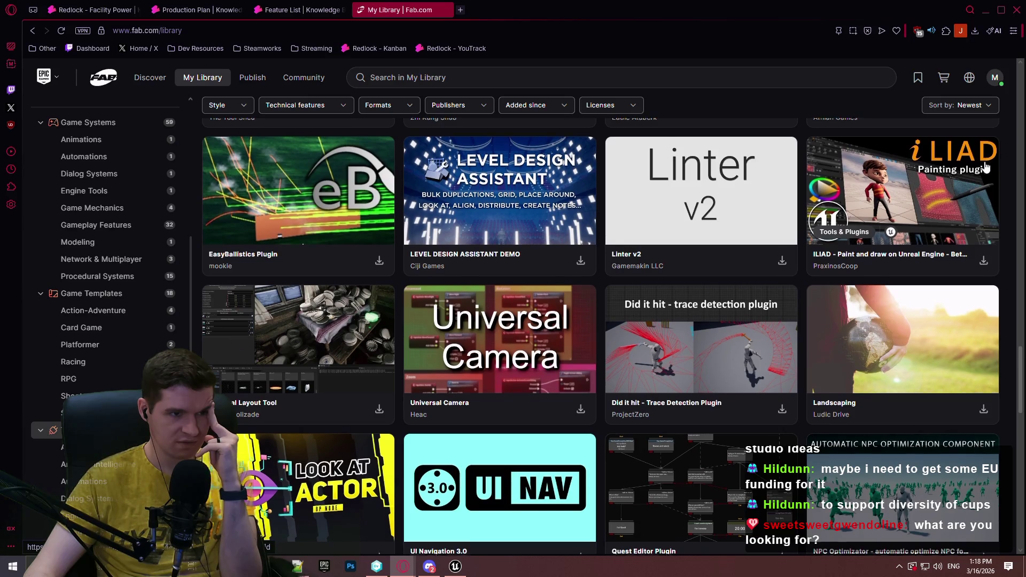
scroll(986, 167, "down", 3)
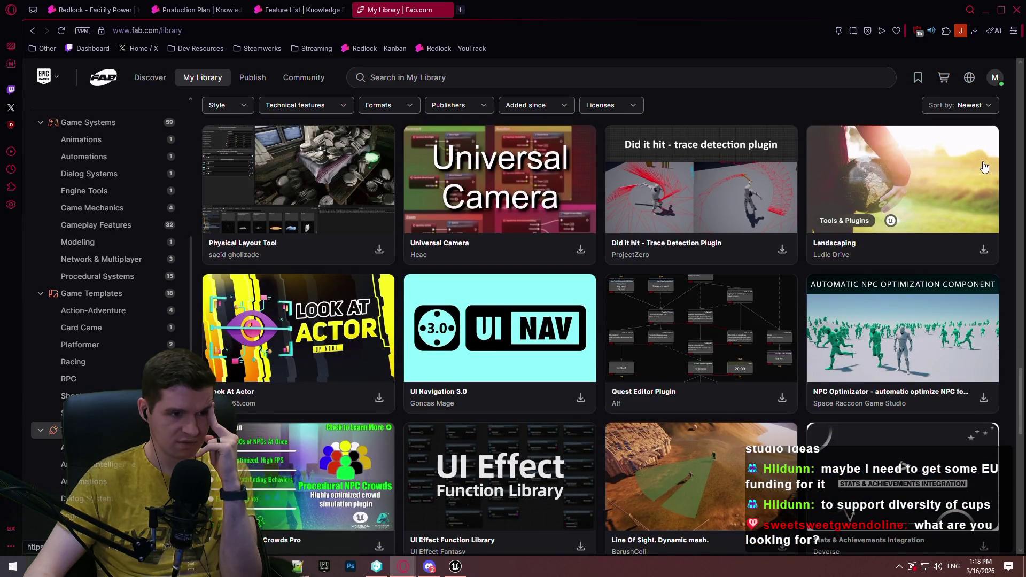
scroll(982, 166, "down", 2)
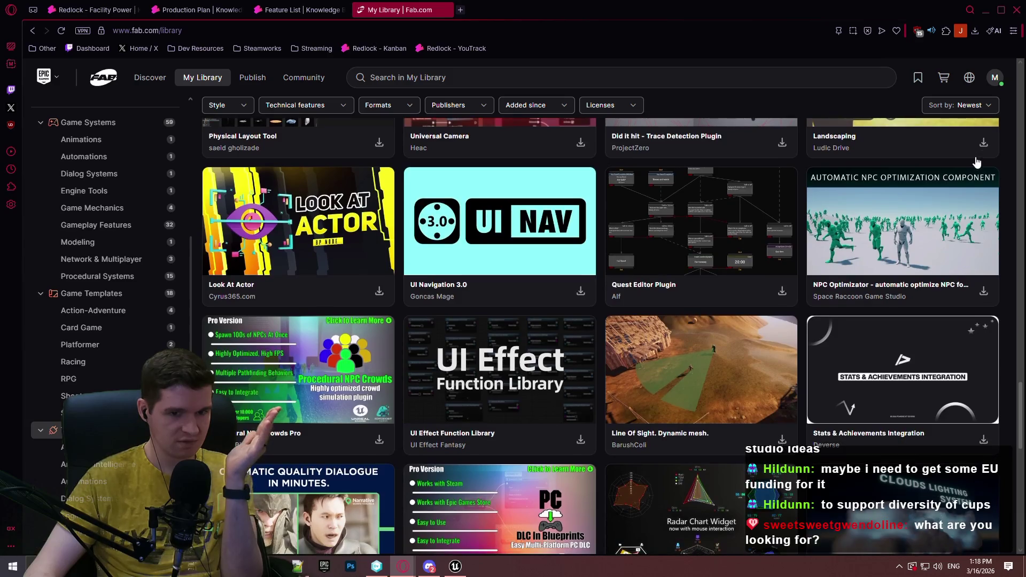
scroll(968, 160, "down", 1)
scroll(956, 159, "down", 5)
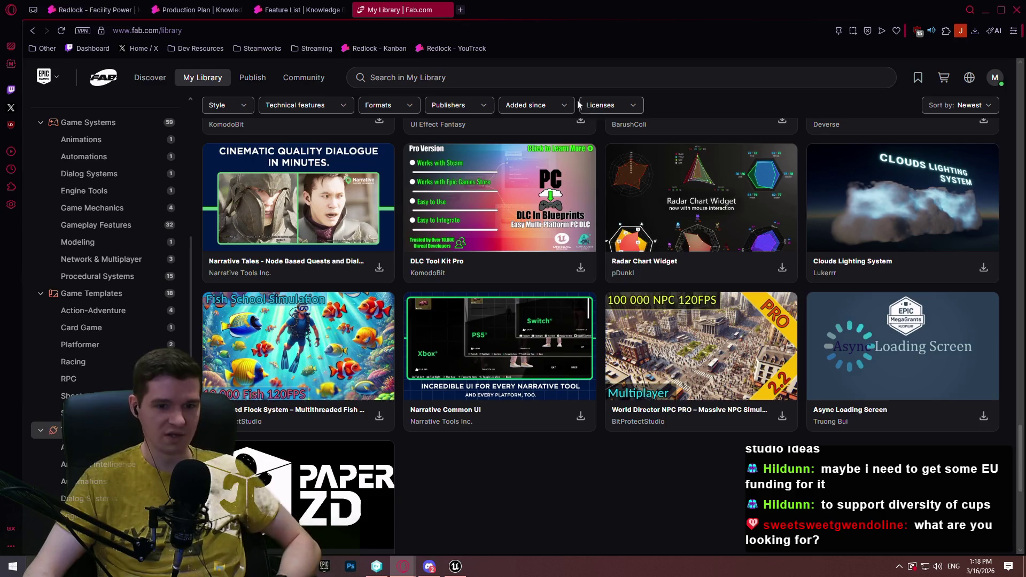
scroll(119, 158, "up", 4)
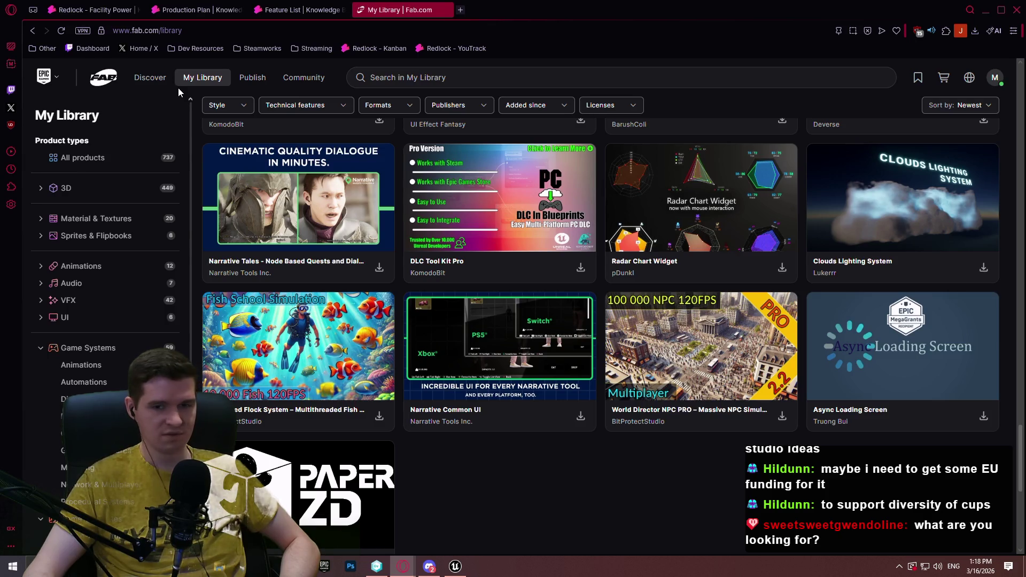
Search Google for 'fab free assets history'
left_click(429, 28)
type("f")
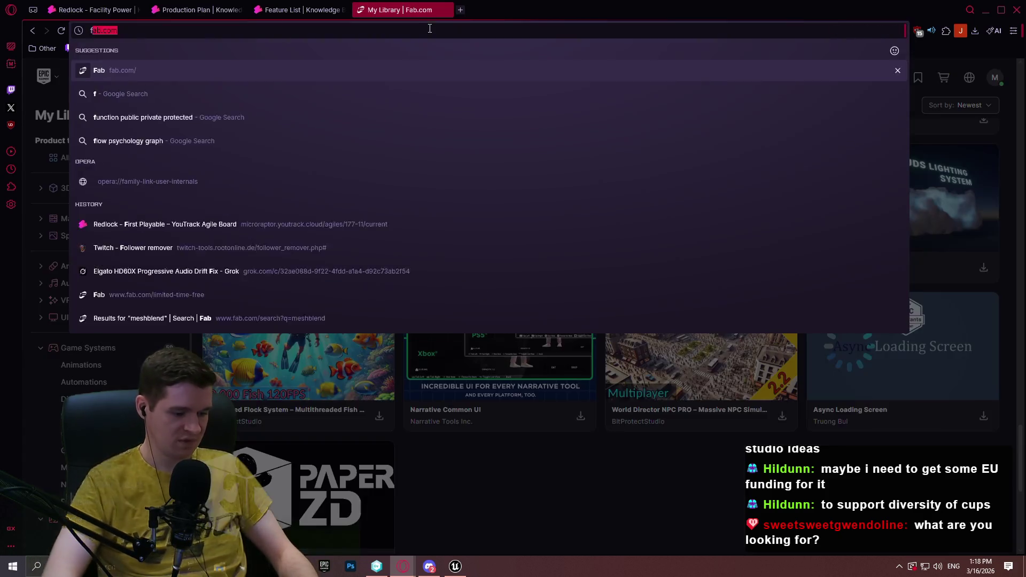
type("ab free ass")
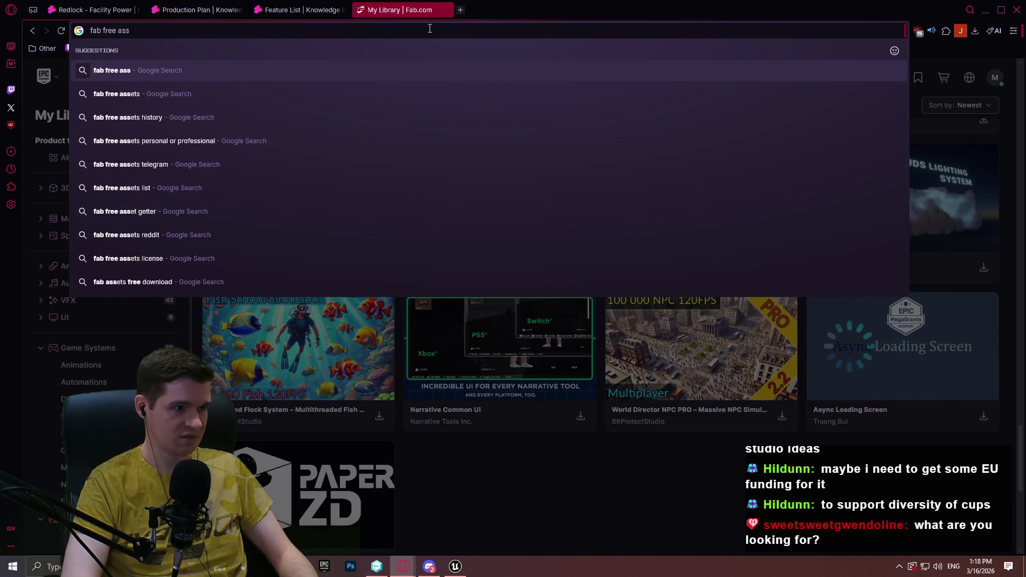
key("Down")
key("Down")
key("Return")
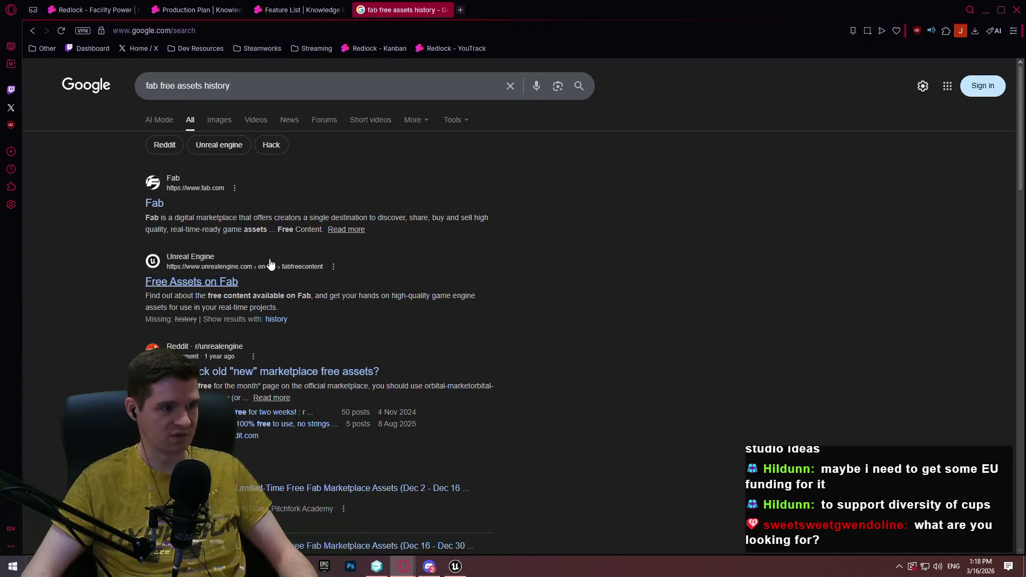
Read through the search results, then close the Google results tab
scroll(228, 296, "down", 1)
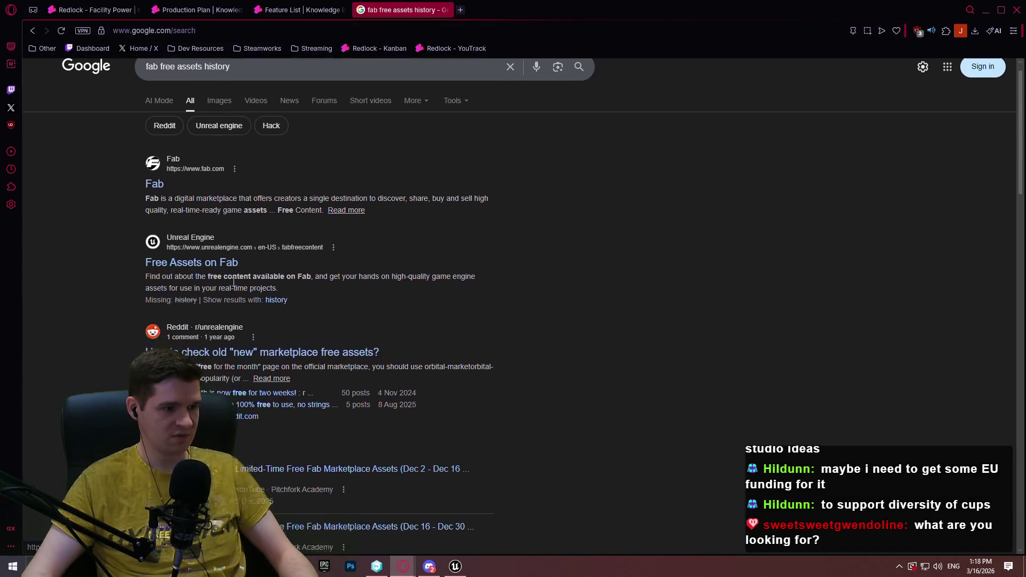
scroll(288, 226, "down", 9)
scroll(299, 227, "down", 3)
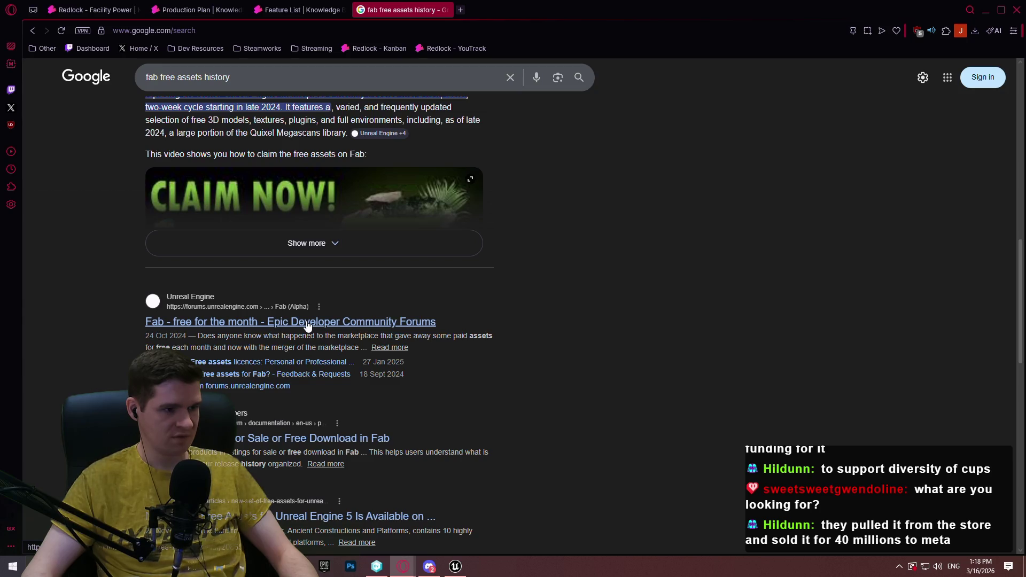
scroll(332, 319, "down", 3)
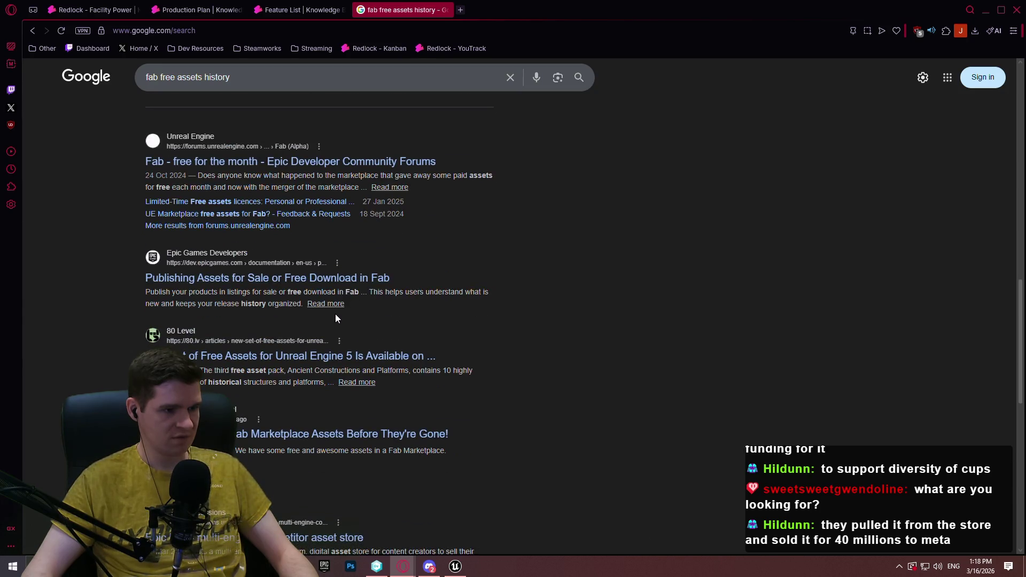
scroll(336, 318, "down", 3)
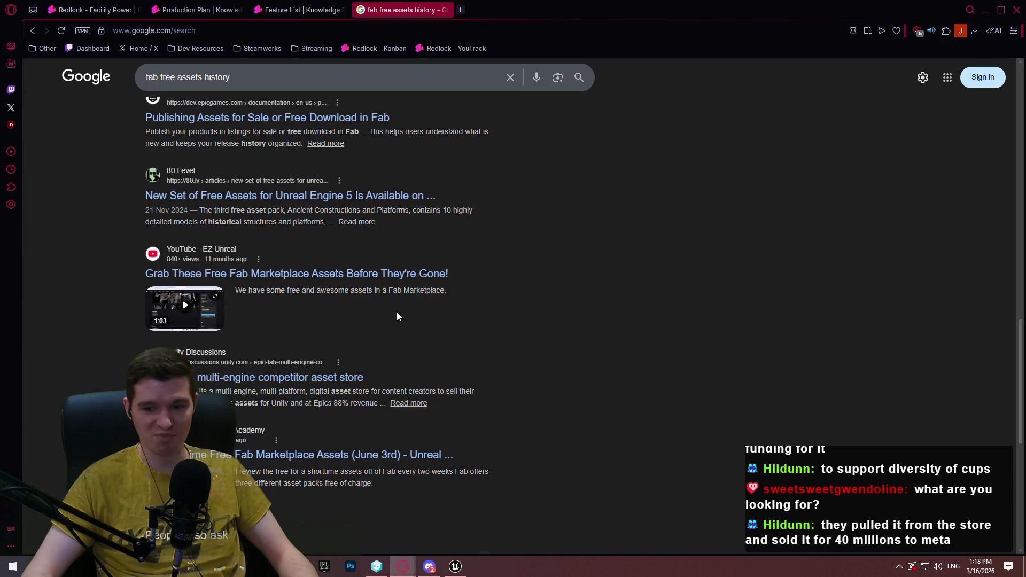
scroll(462, 287, "down", 3)
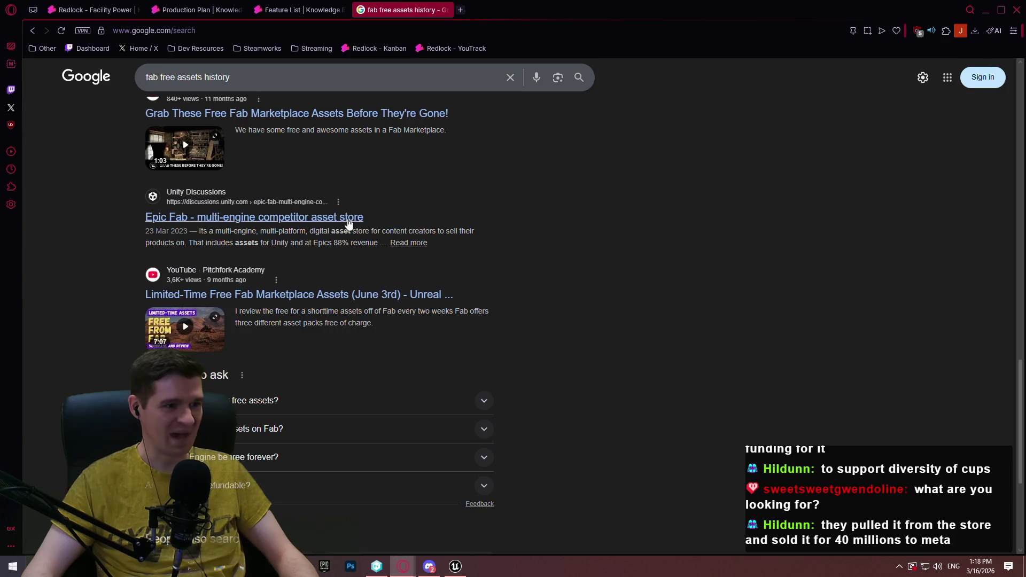
middle_click(618, 319)
scroll(618, 319, "up", 5)
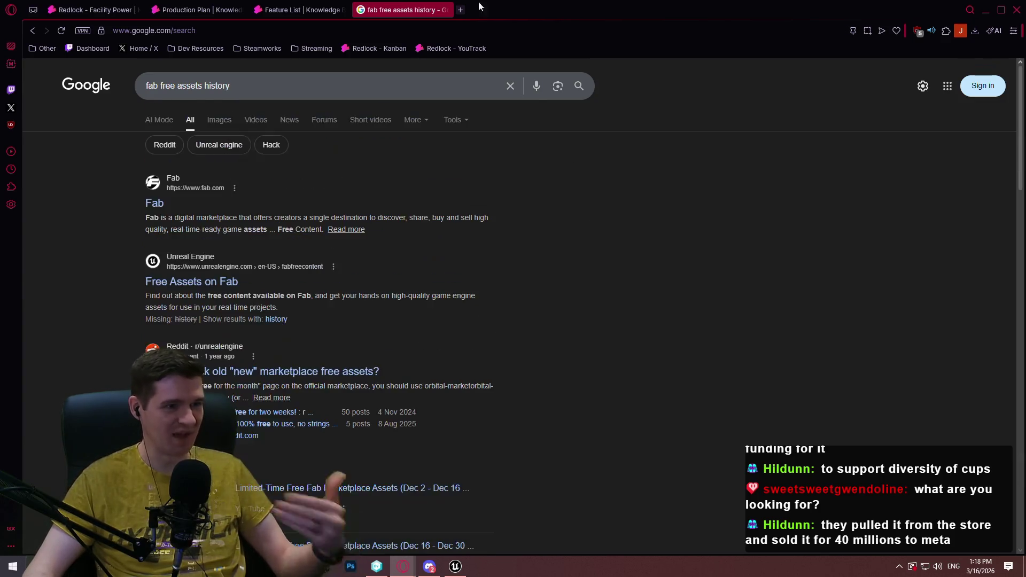
left_click(445, 9)
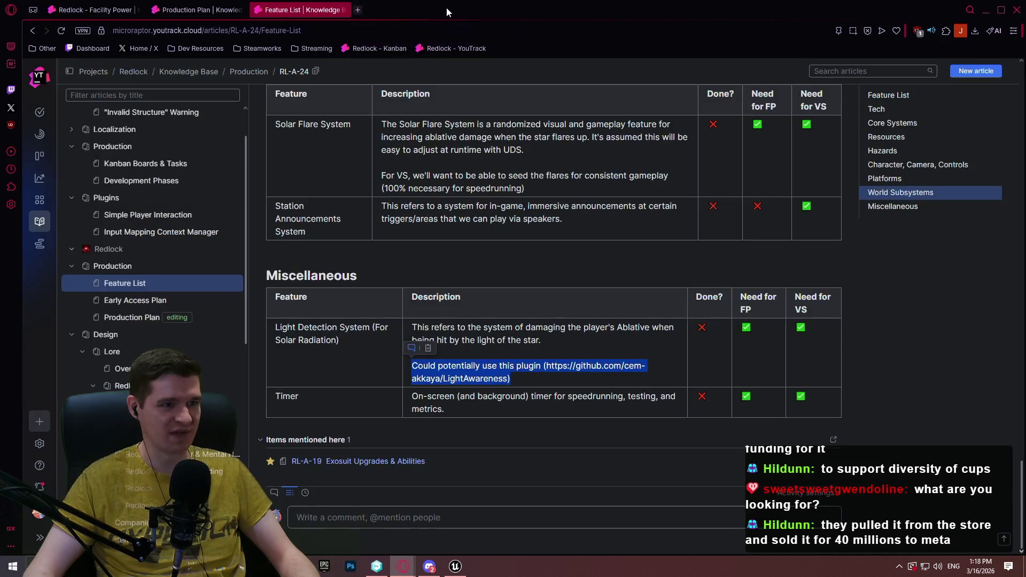
Open the LightAwareness plugin GitHub link in a new tab, then navigate that tab to fab.com
left_click(582, 366)
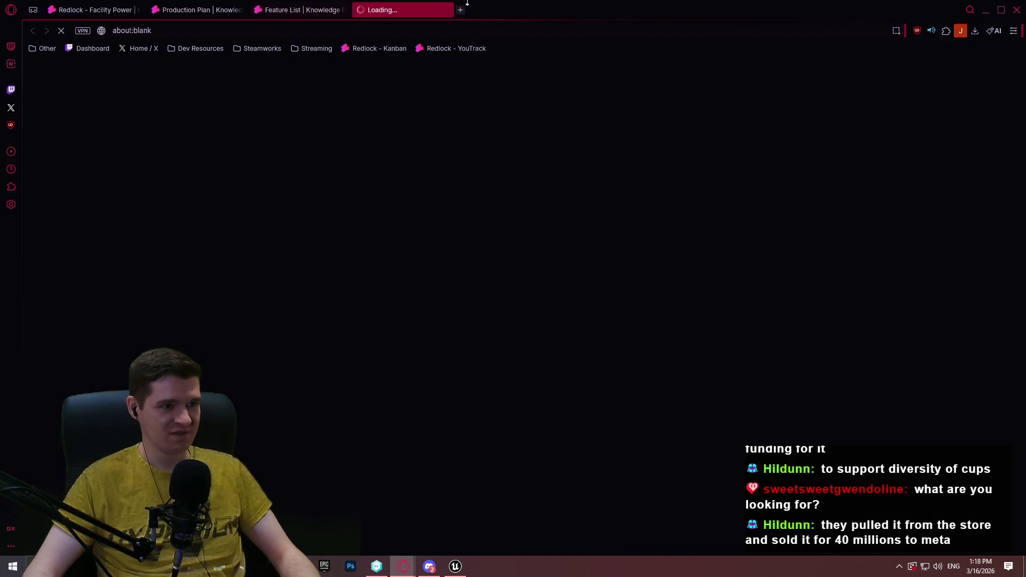
scroll(478, 158, "down", 7)
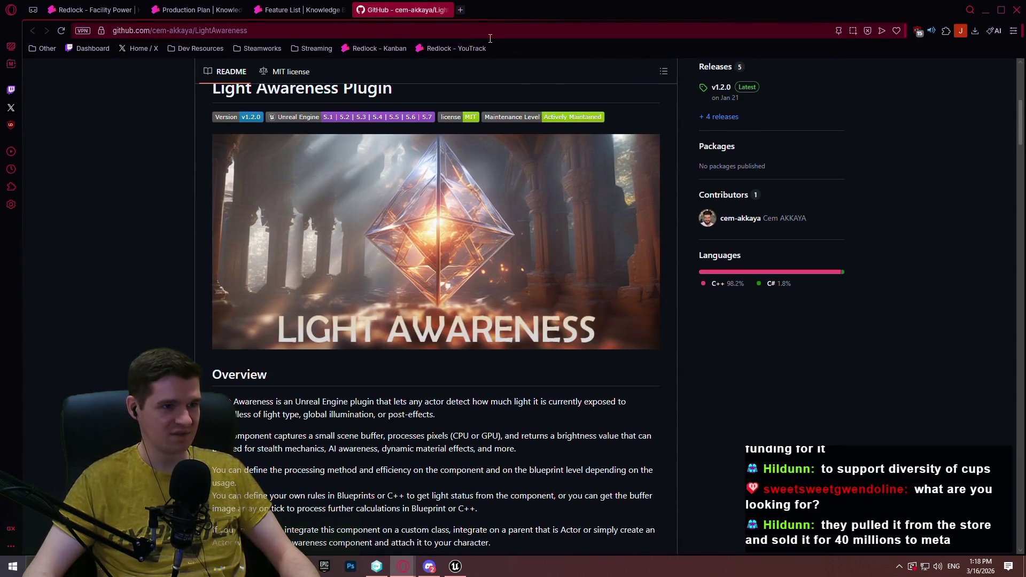
key("ctrl+l")
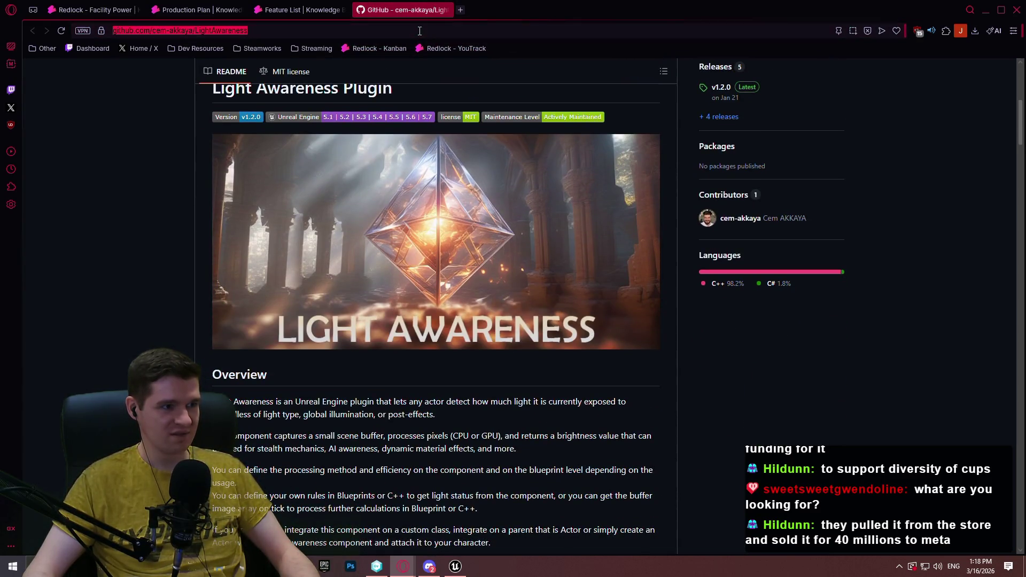
type("fab")
key("Return")
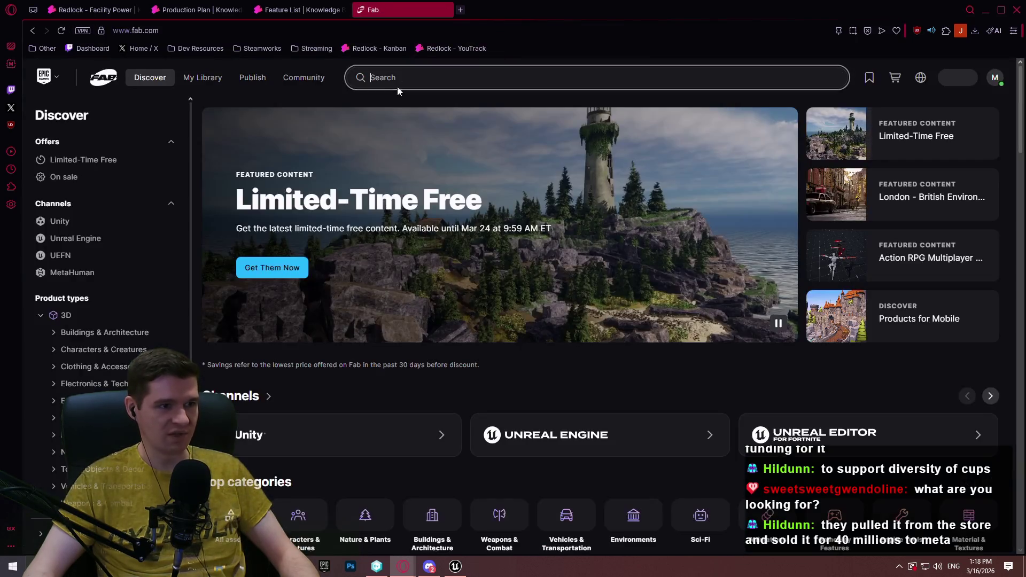
left_click(427, 80)
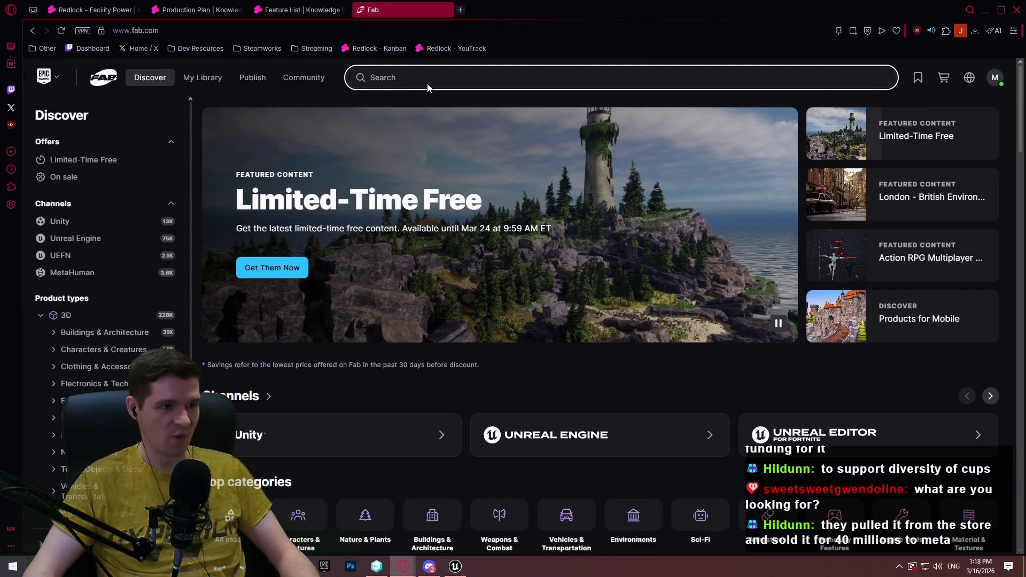
Search the Fab store for 'awareness', then for 'light', and browse the results
type("awareness")
key("Return")
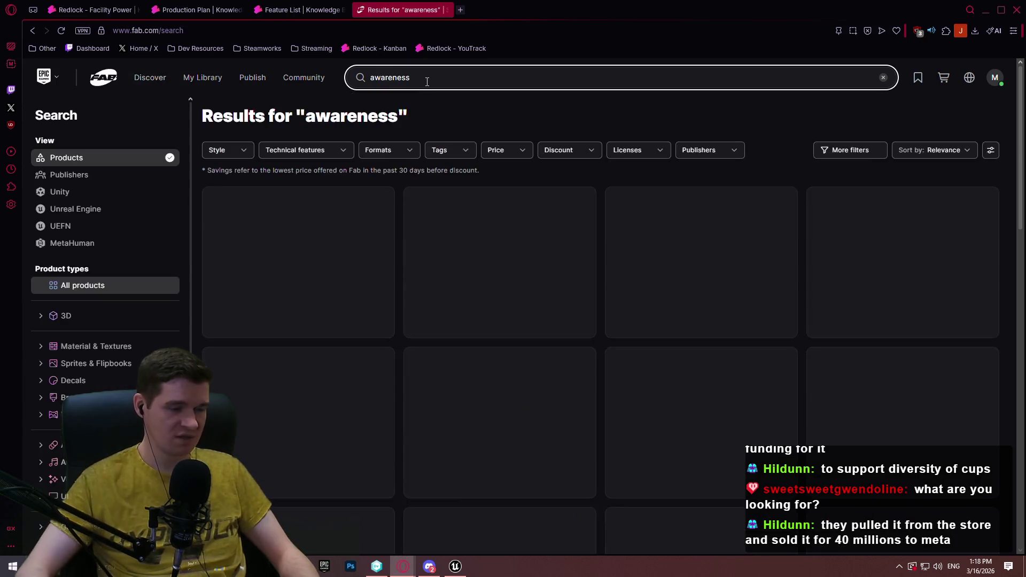
double_click(389, 76)
type("light")
key("Return")
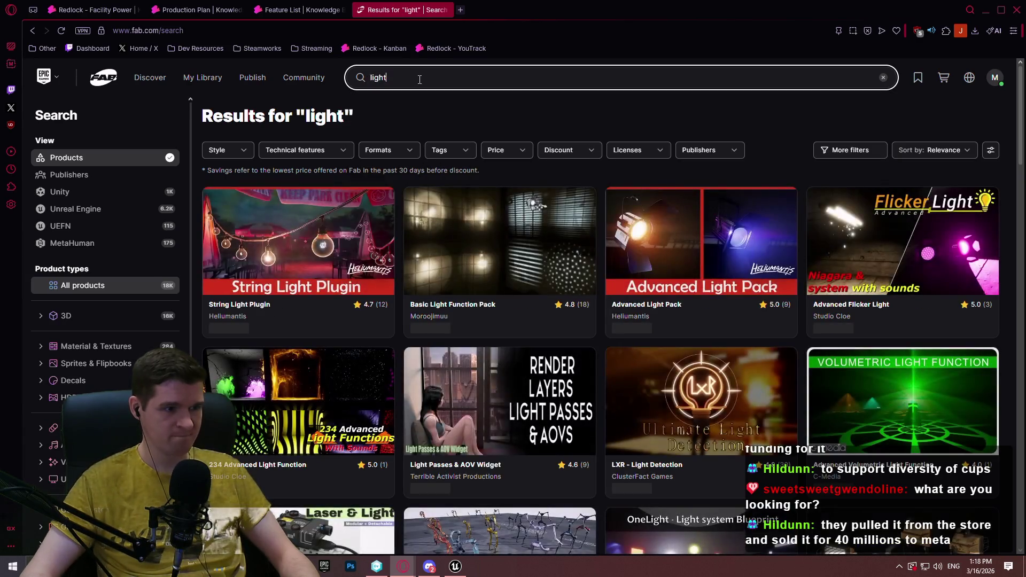
scroll(422, 81, "down", 4)
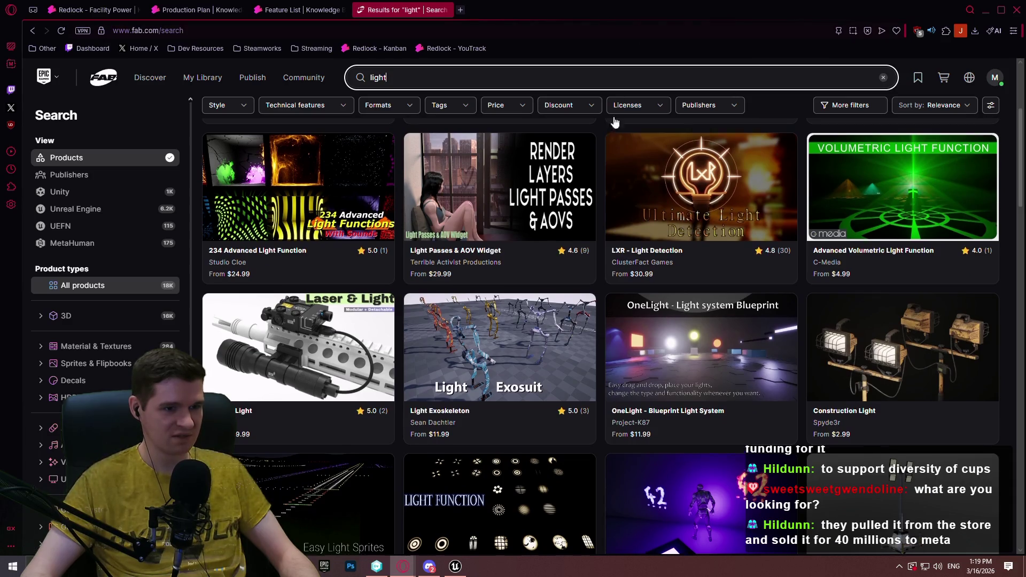
scroll(588, 97, "down", 6)
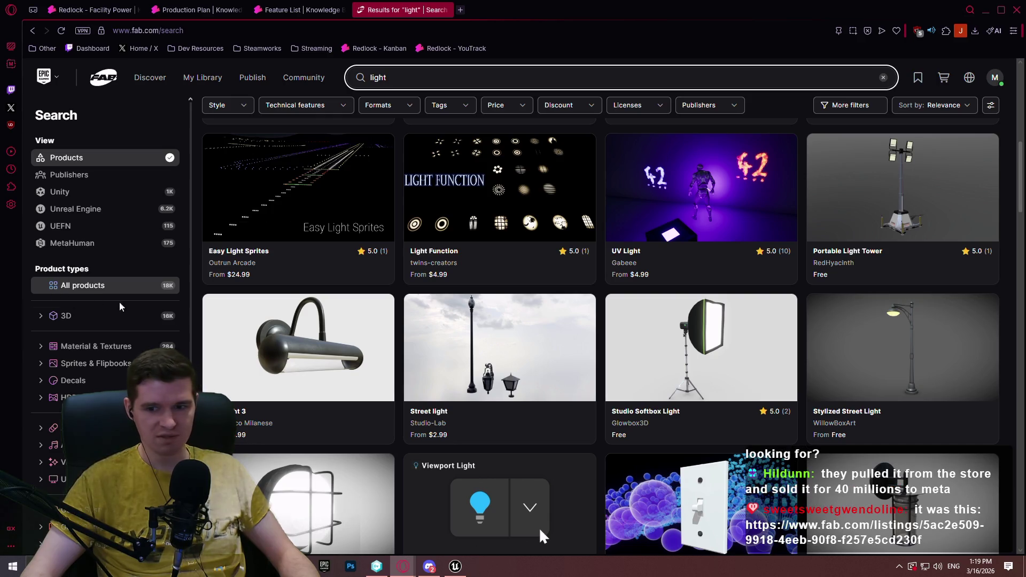
left_click(541, 534)
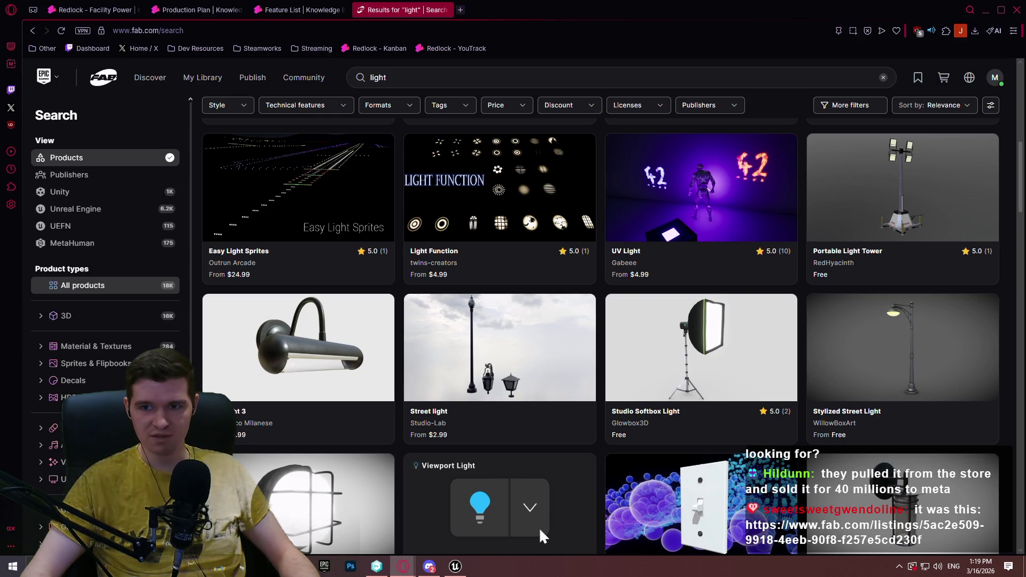
Open the LXR - Light Detection listing in its own window and review its licence prices
key("alt+Tab")
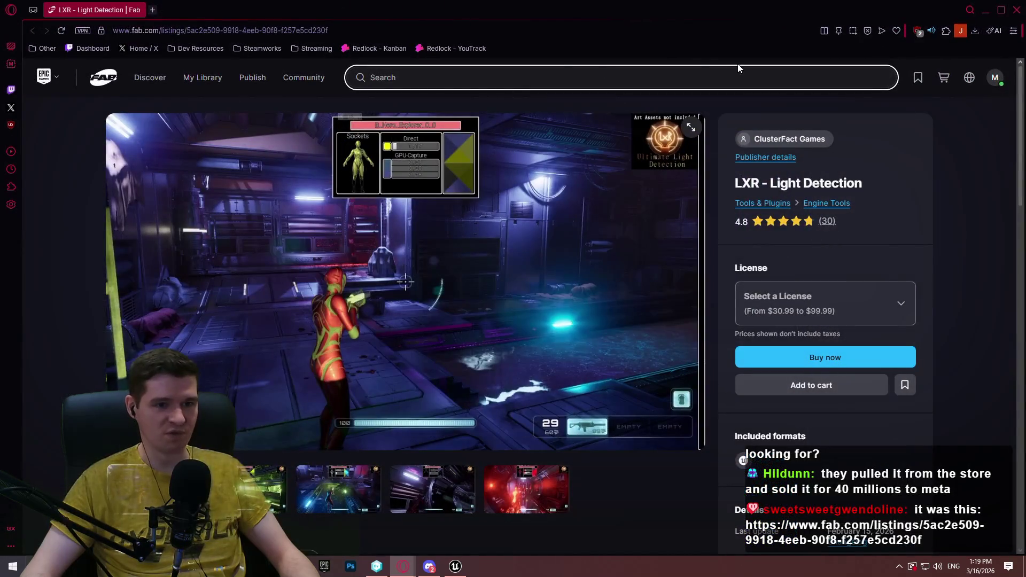
left_click(359, 29)
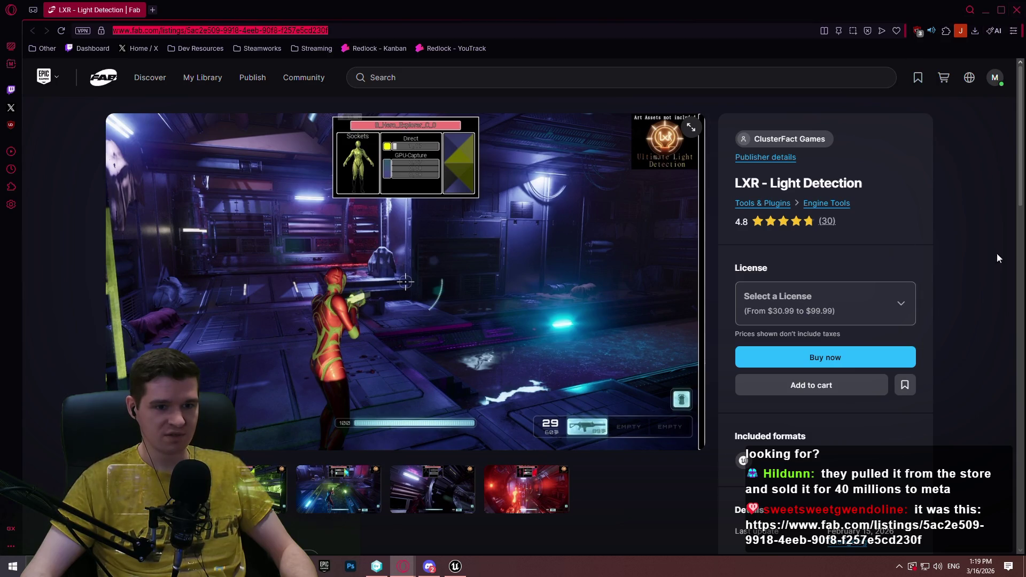
left_click(965, 246)
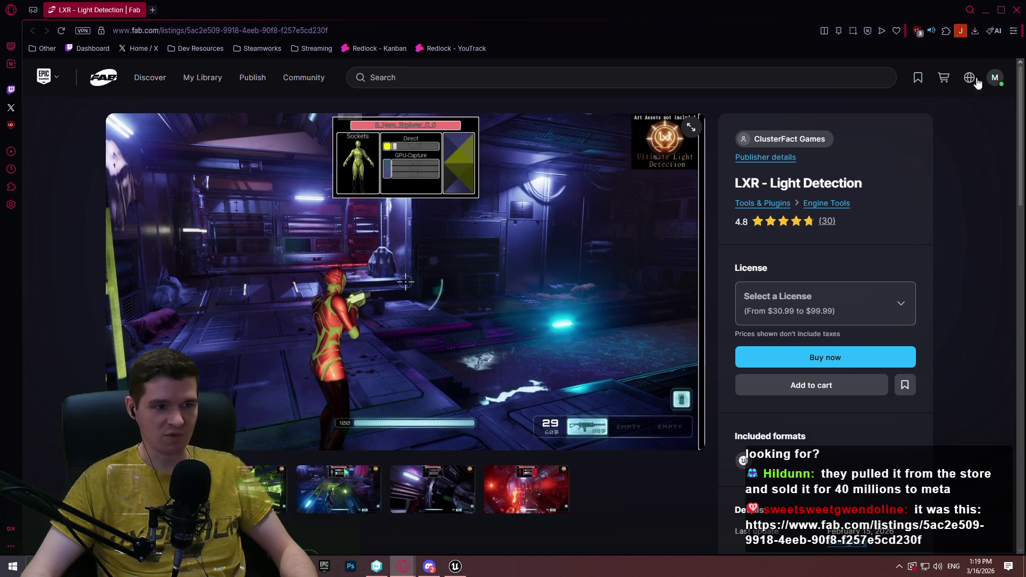
left_click(57, 34)
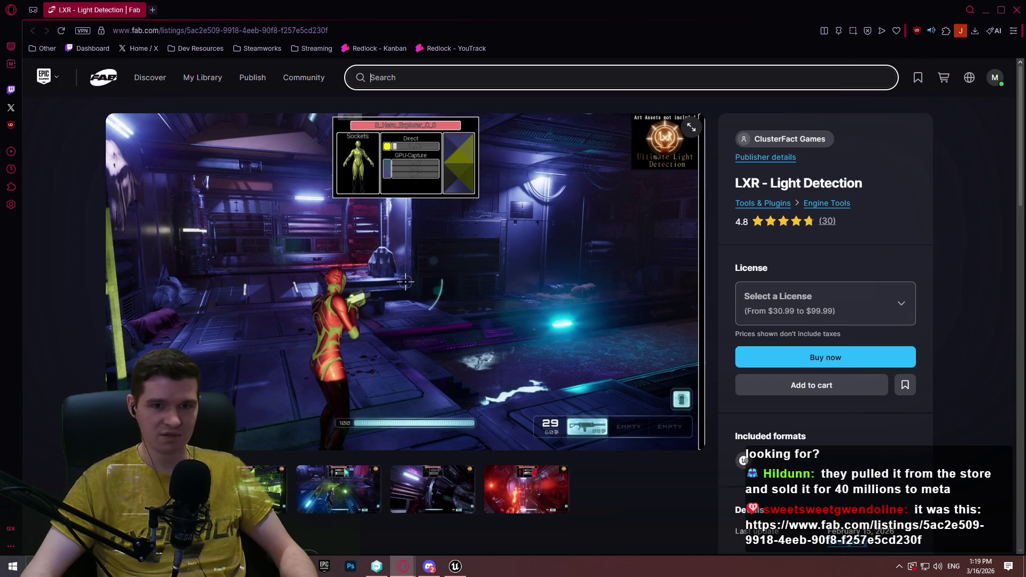
scroll(970, 176, "down", 2)
scroll(582, 193, "down", 3)
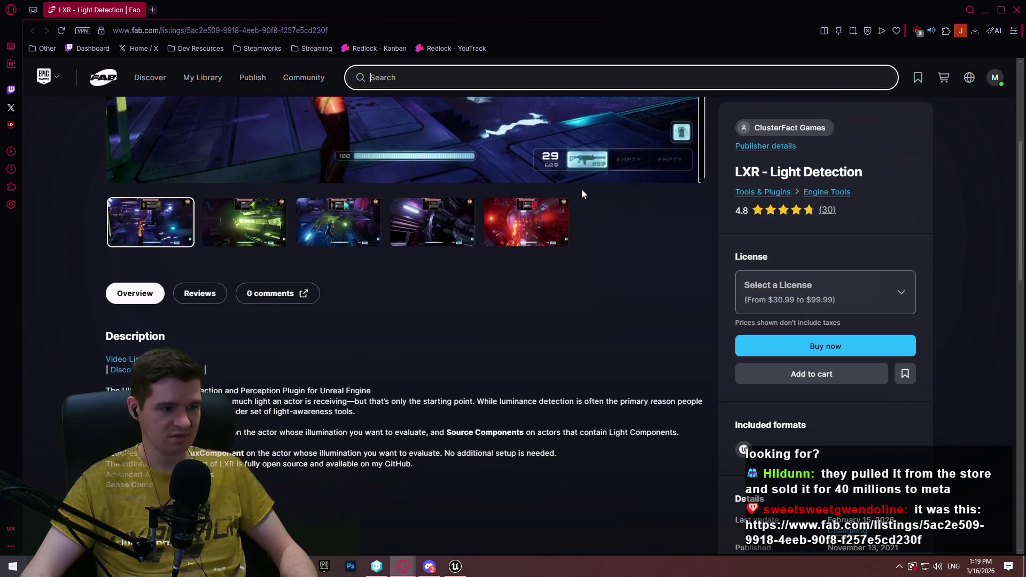
scroll(582, 189, "up", 3)
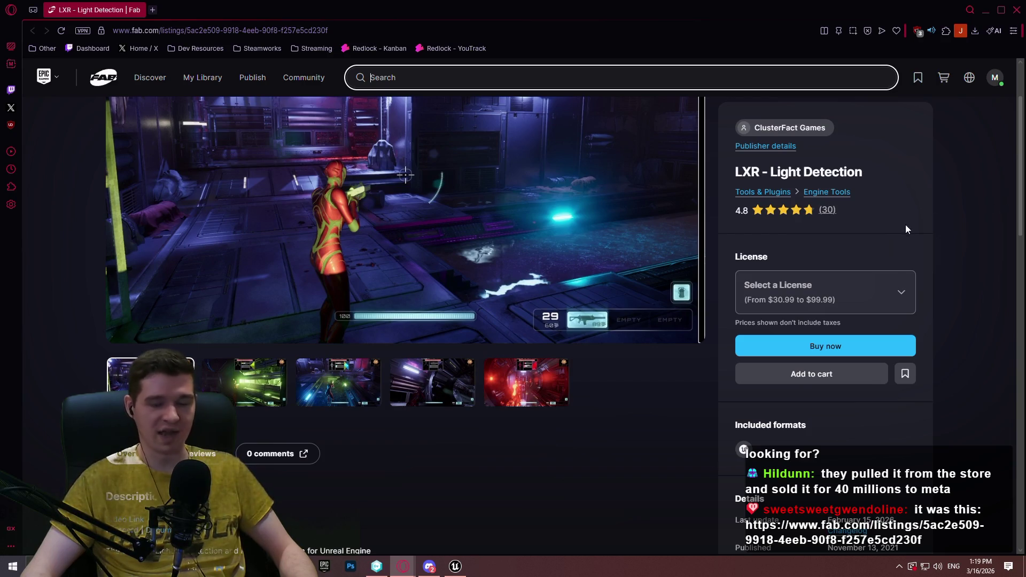
left_click(921, 211)
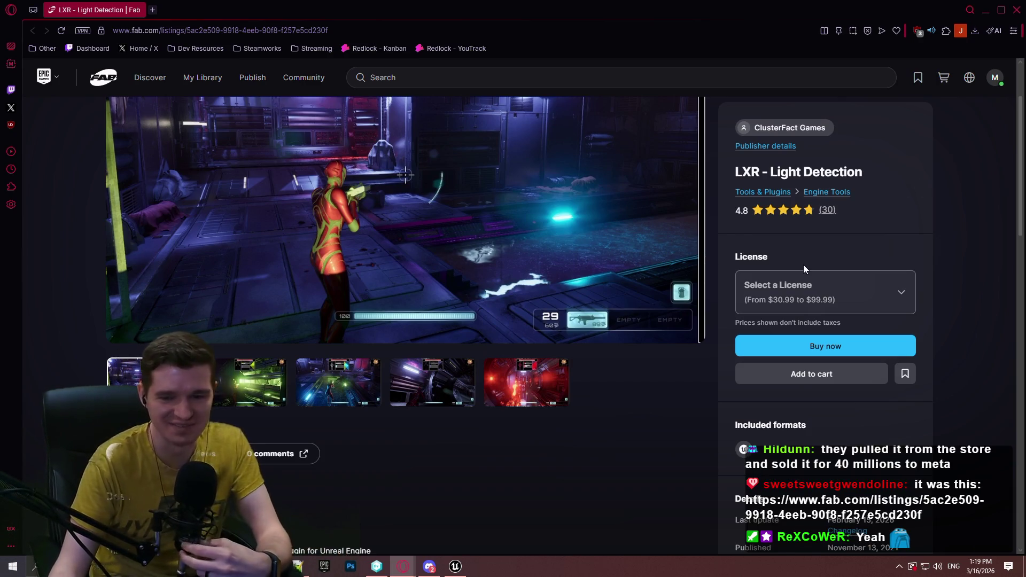
scroll(956, 262, "up", 2)
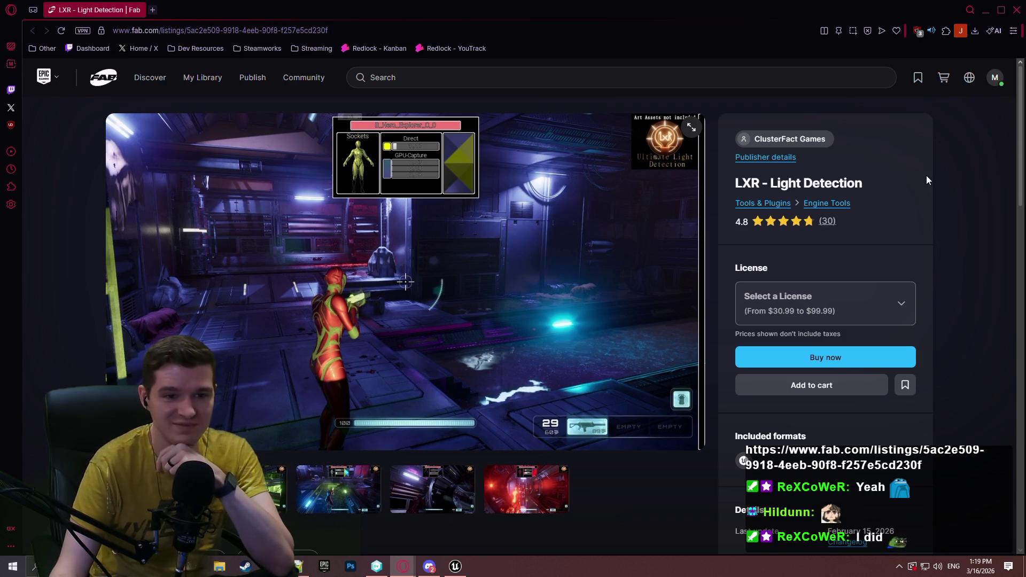
Close the LXR listing window and browse Fab's Limited-Time Free offers from the home page
left_click(986, 11)
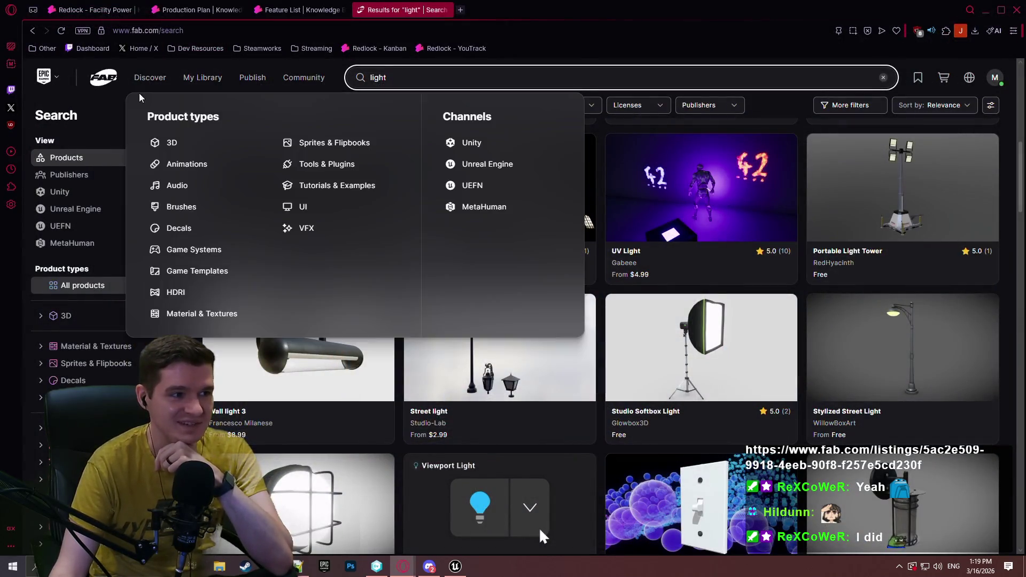
left_click(105, 85)
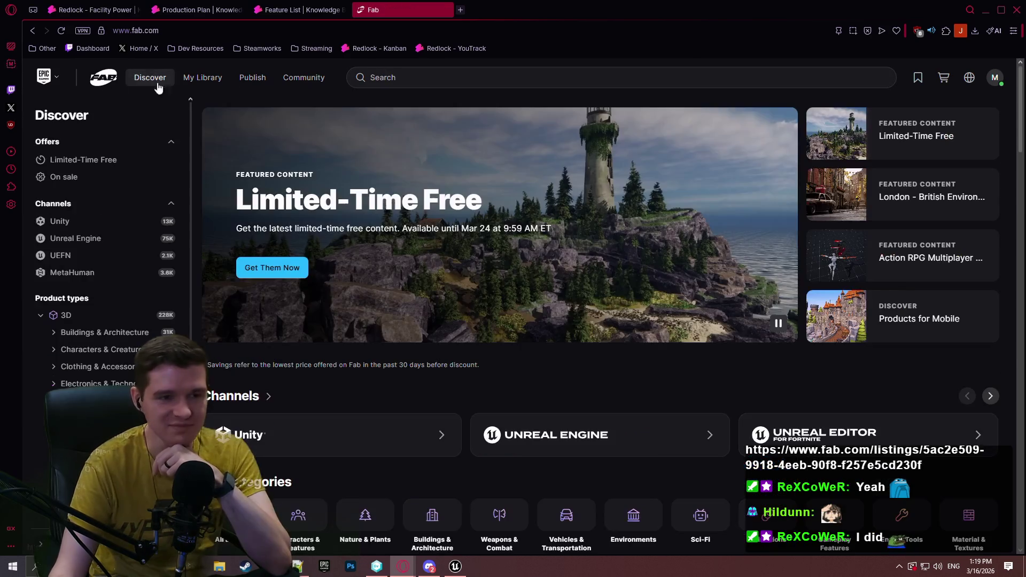
left_click(538, 287)
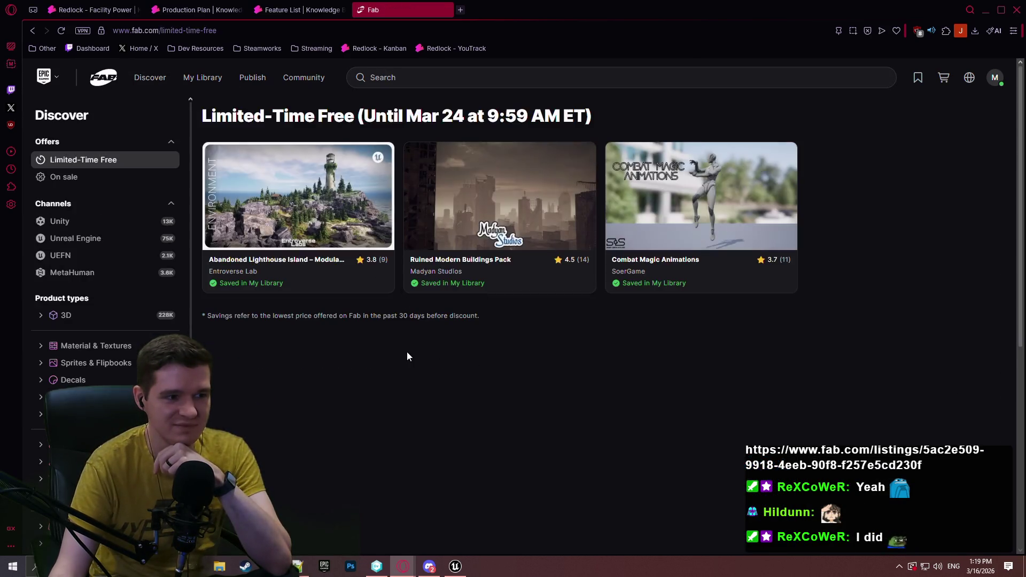
Search My Library for LXR, find no owned match, and close the Fab page
left_click(202, 78)
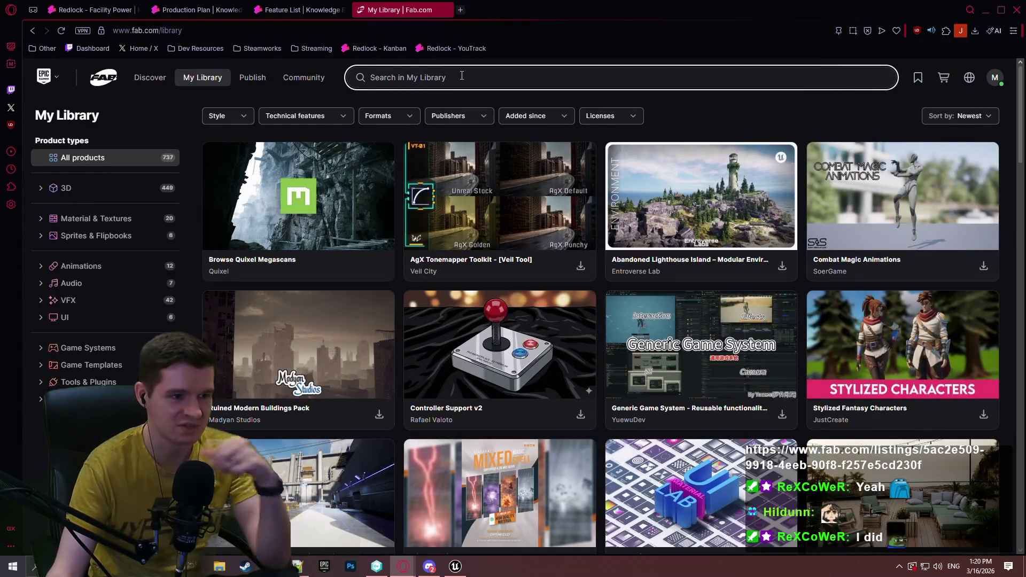
type("LXR")
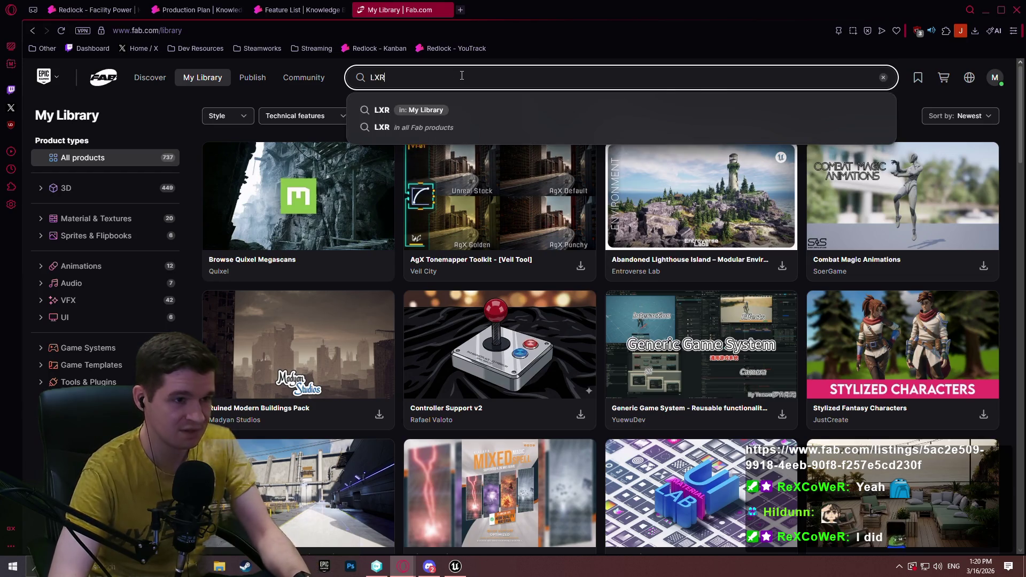
key("Return")
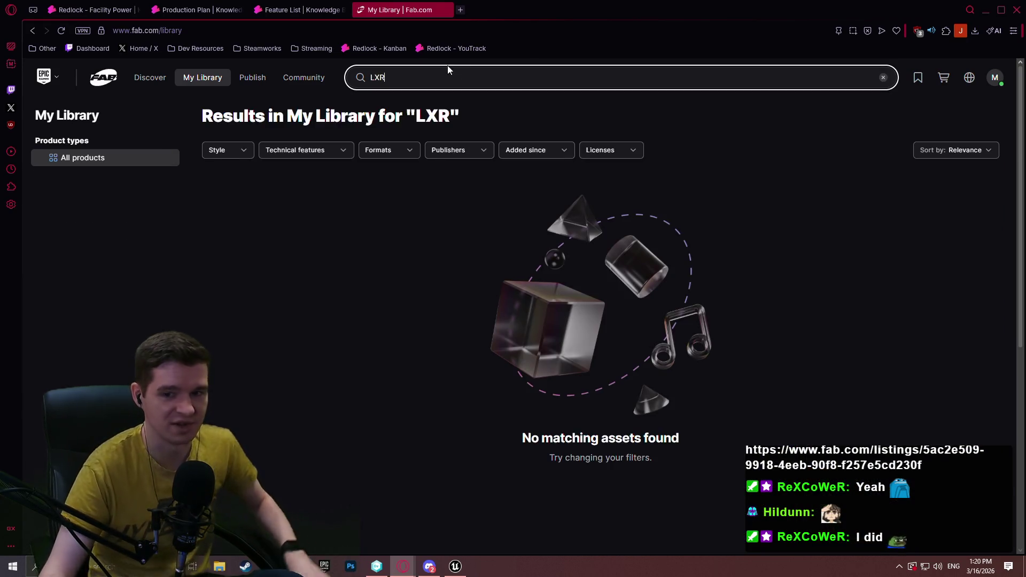
left_click(445, 10)
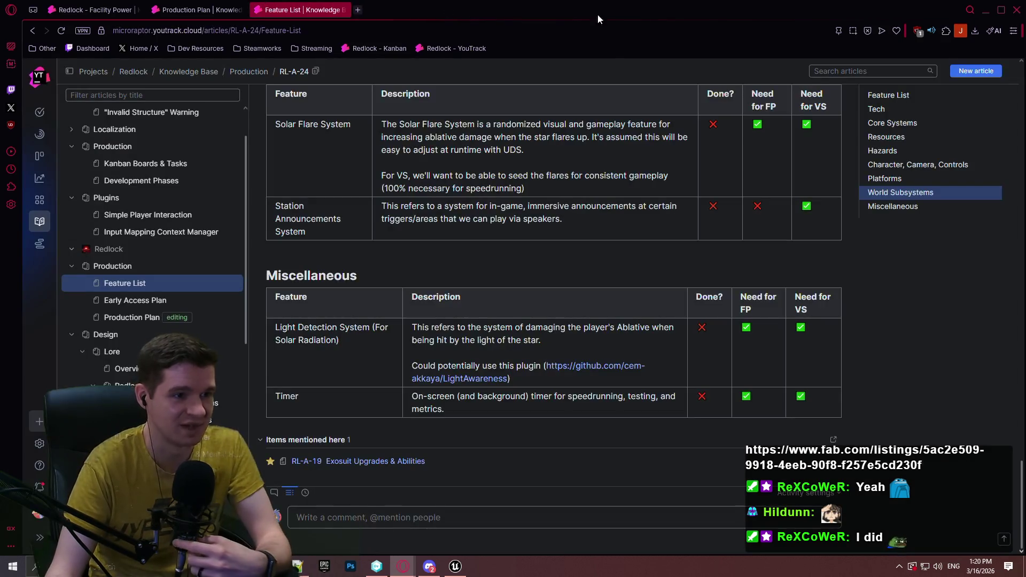
Add the fab.com link and 'NEED TO DETERMINE WHICH ONE IS BEST' to Light Detection notes
left_click(158, 6)
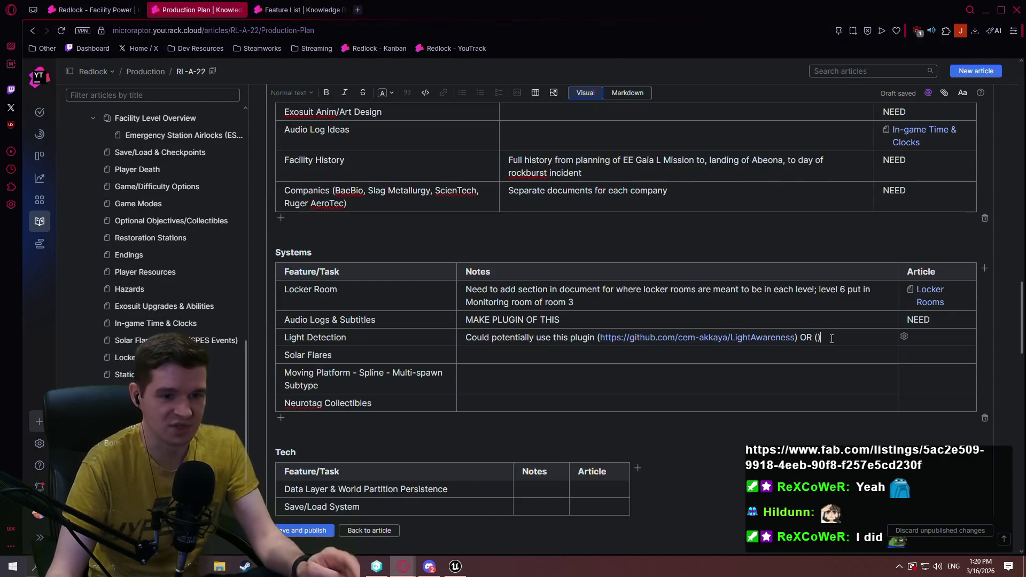
type("https://www.fab.com/listings/5ac2e509-9918-4eeb-90f8-f257e5cd230f")
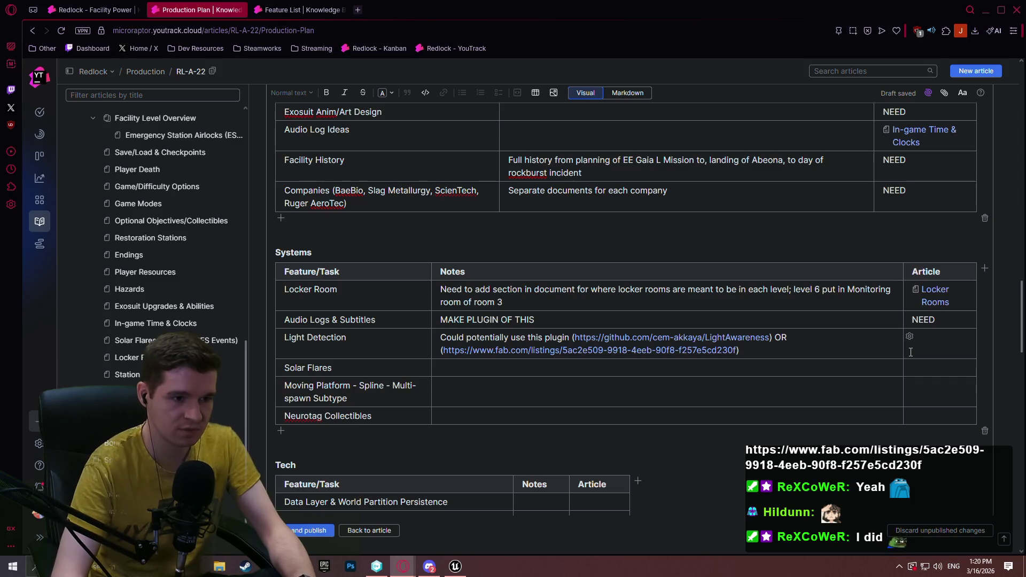
key("Return")
key("Return")
type("NEED")
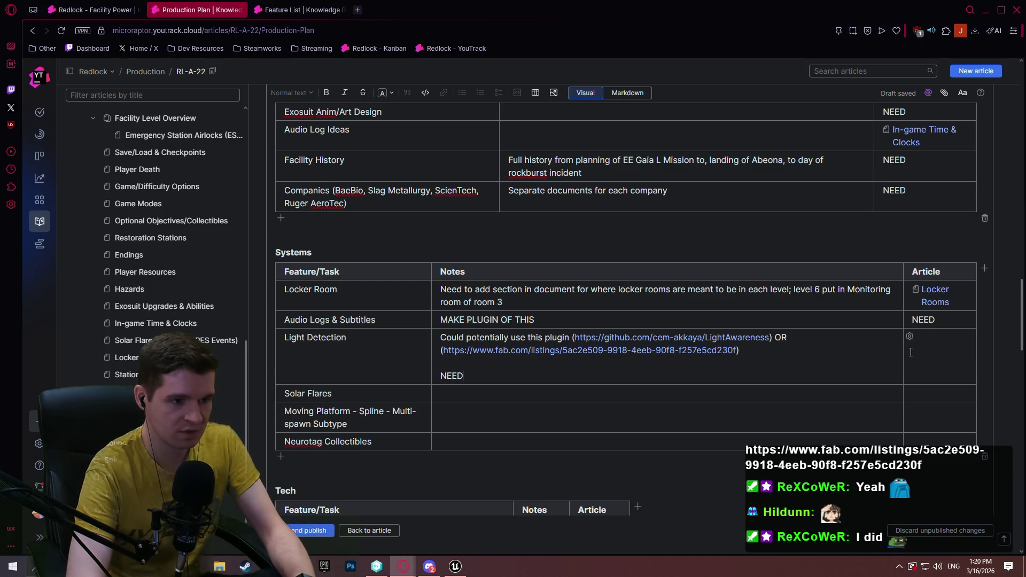
type(" TO DETERM")
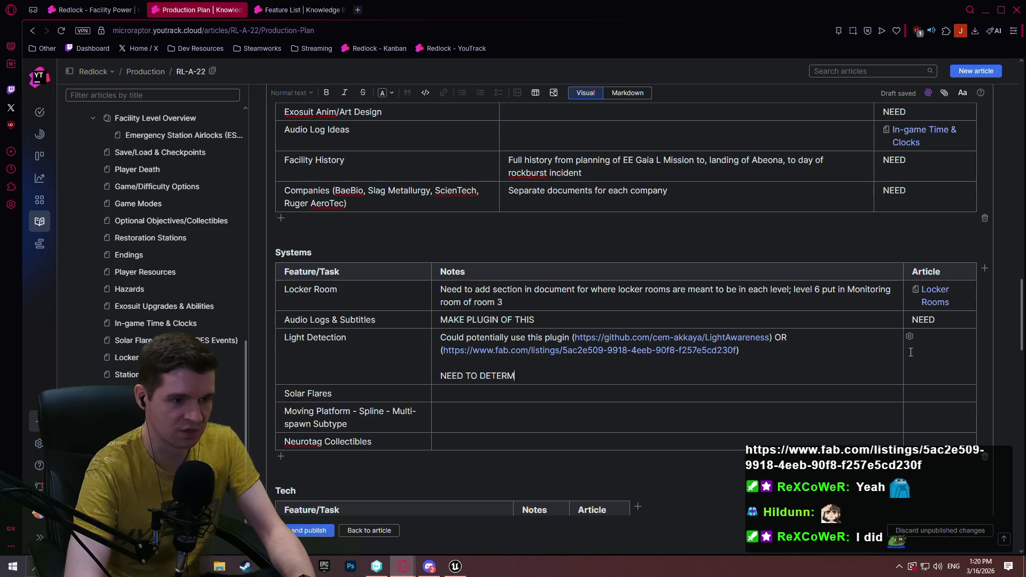
type("INE WHICH ONE IS BEST")
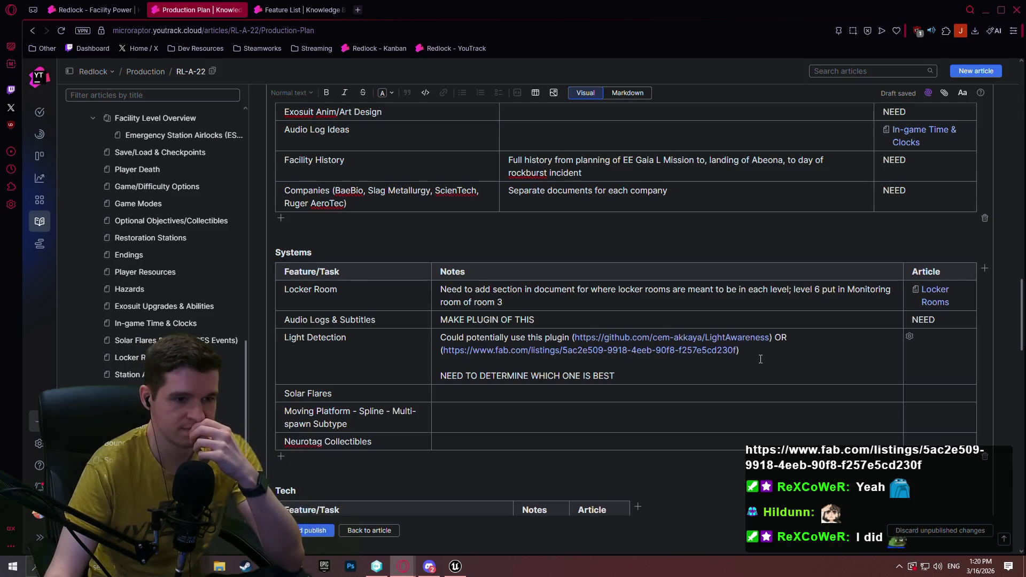
Place the cursor in the Solar Flares notes and bring up the prod.txt task outline
scroll(687, 352, "down", 2)
left_click(469, 288)
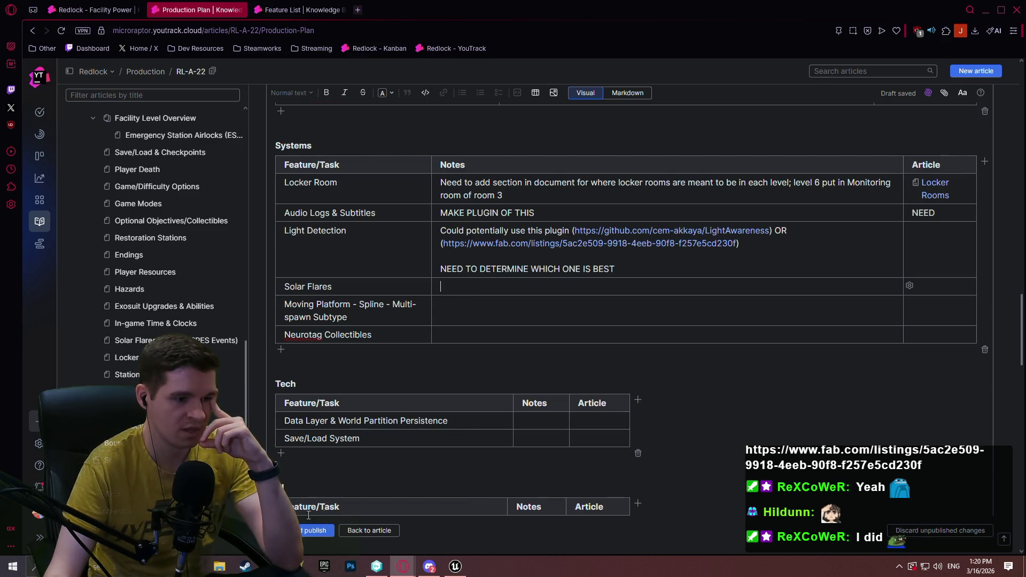
left_click(302, 565)
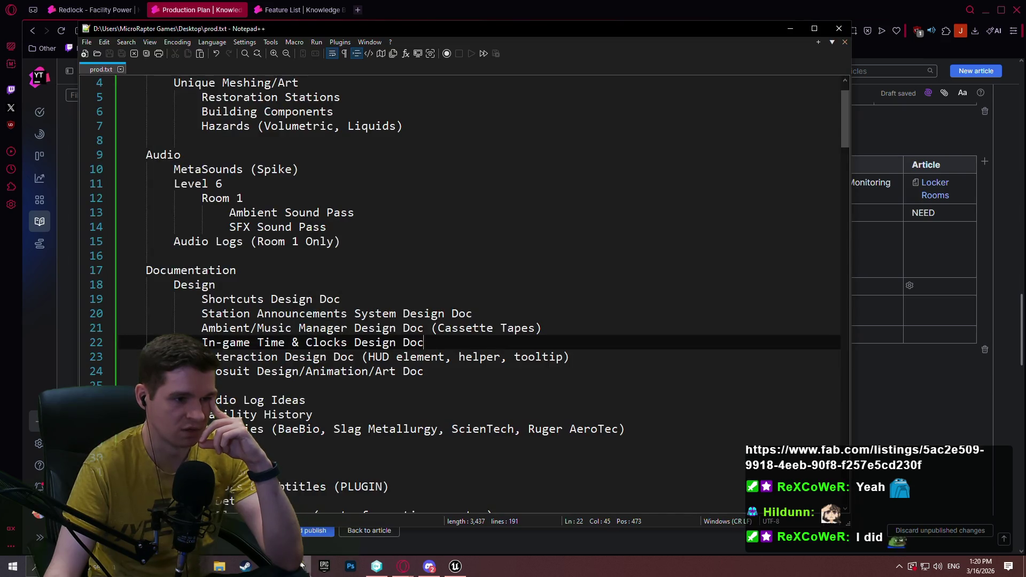
scroll(352, 418, "down", 3)
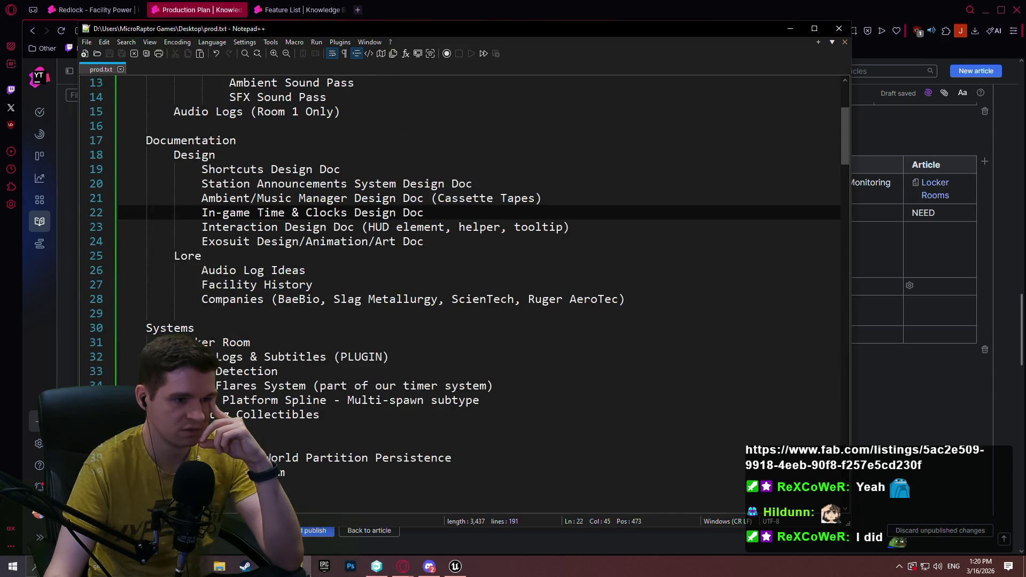
left_click(302, 564)
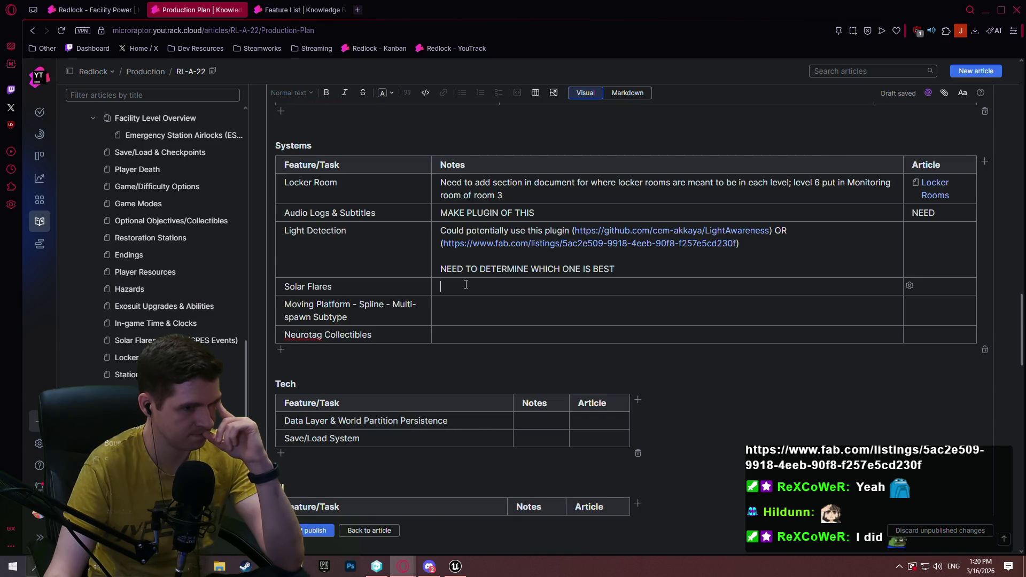
Note 'Hook into timer system (doesn't need to be separate system)' for Solar Flares, then reopen the nokia phone blender images
type("Hook")
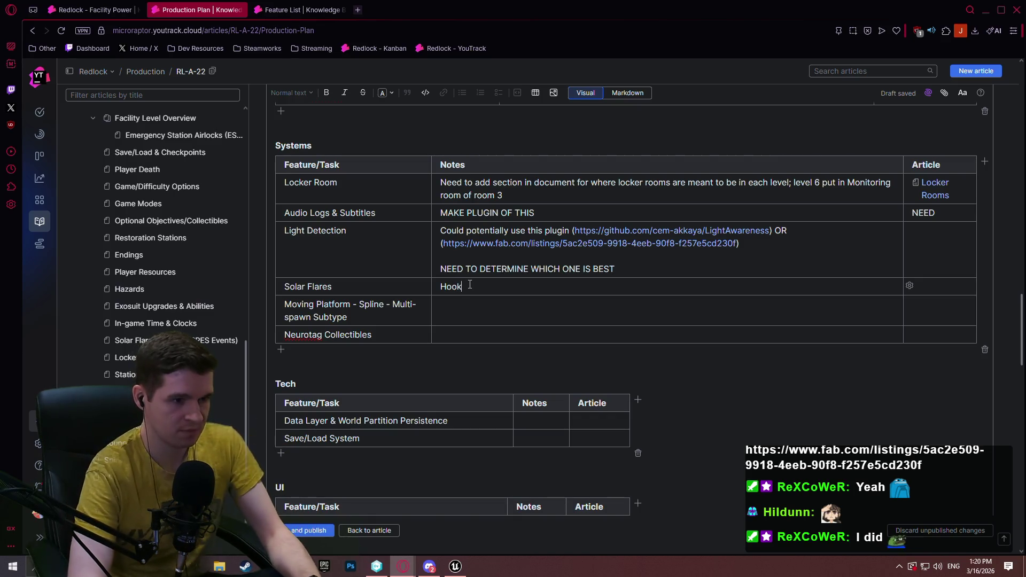
type(" into timer system")
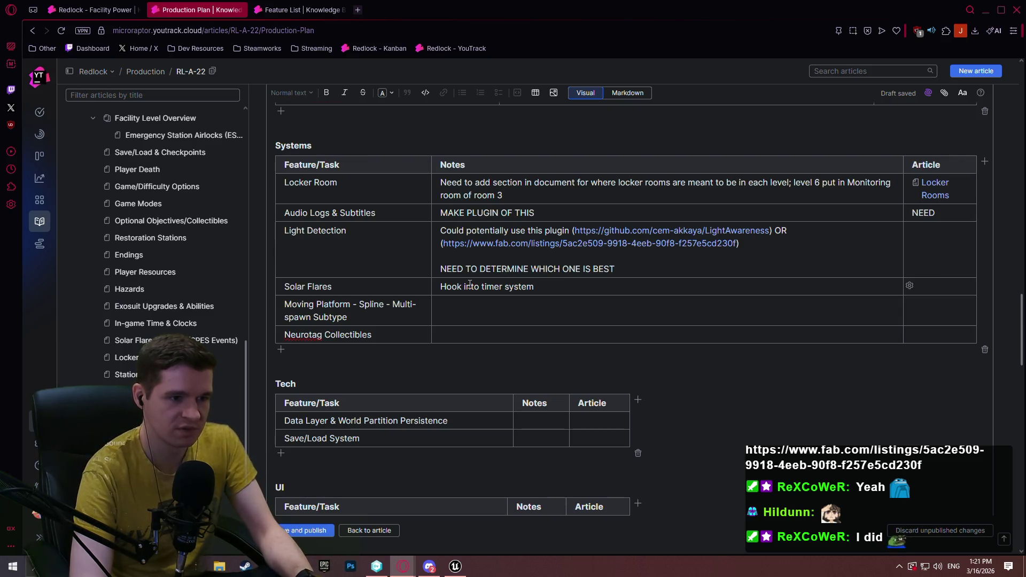
type(" (doesn't n")
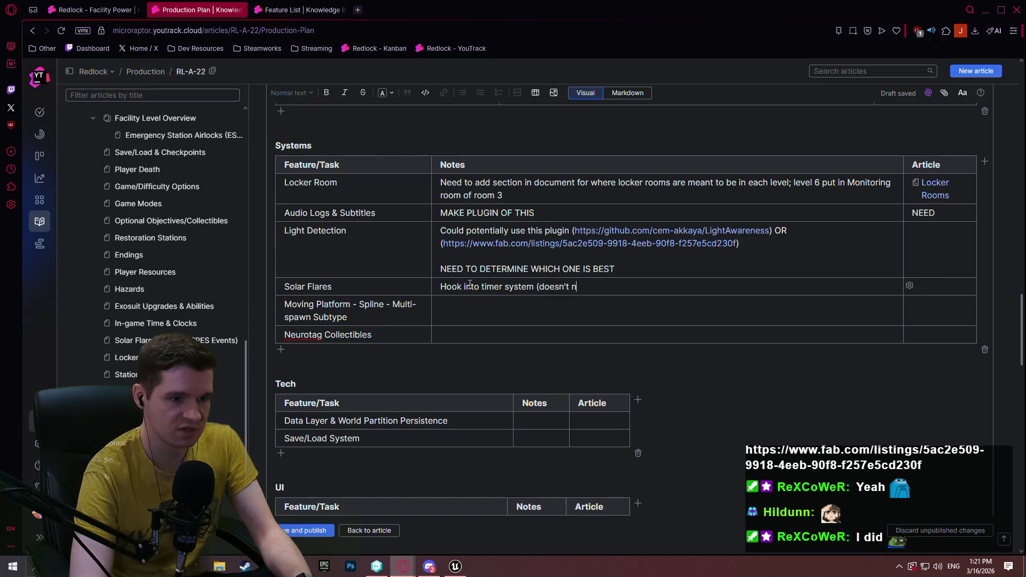
type("eed to be se")
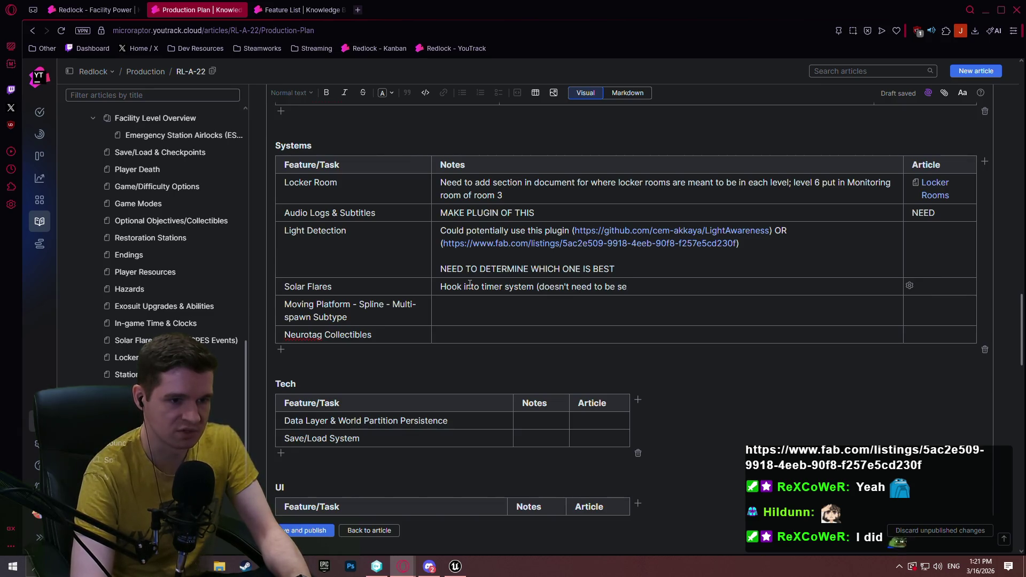
type("parate system)")
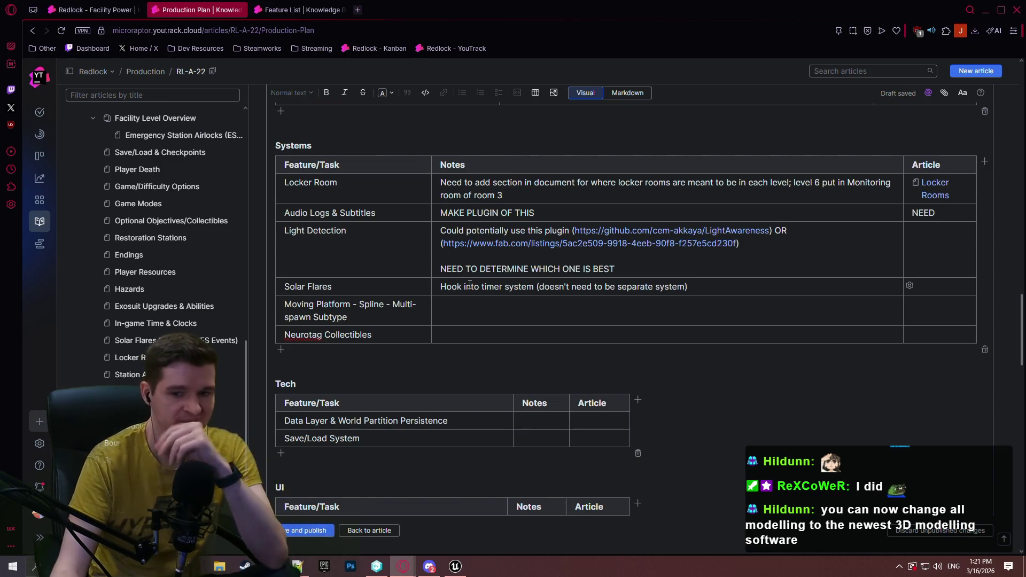
key("ctrl+shift+t")
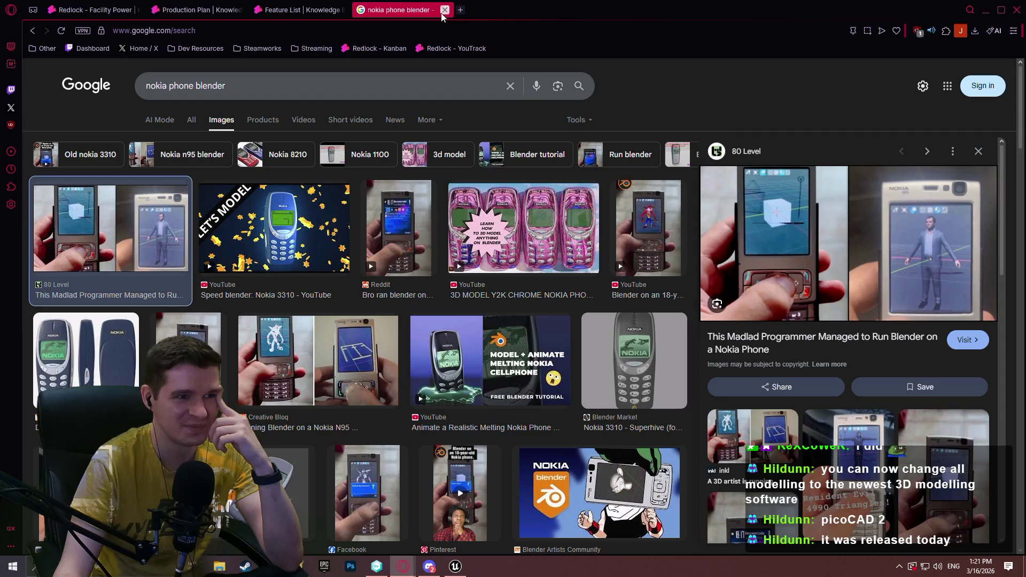
Close the nokia phone blender image results to return to the Production Plan article
left_click(441, 13)
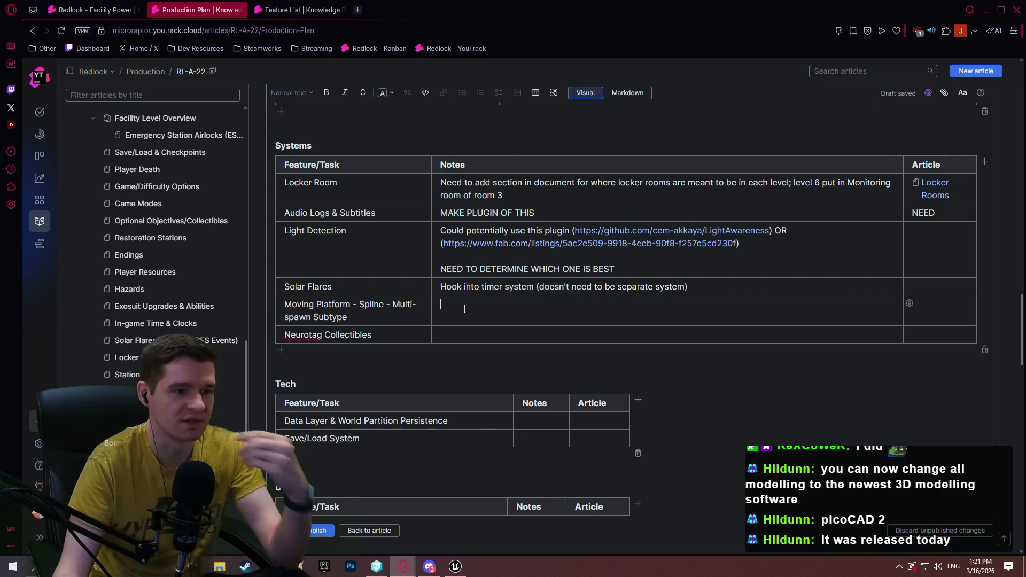
Note that some moving platforms need a multi-spawning version (based on length or time?) for Moving Platform
type("Need to replace some of the m")
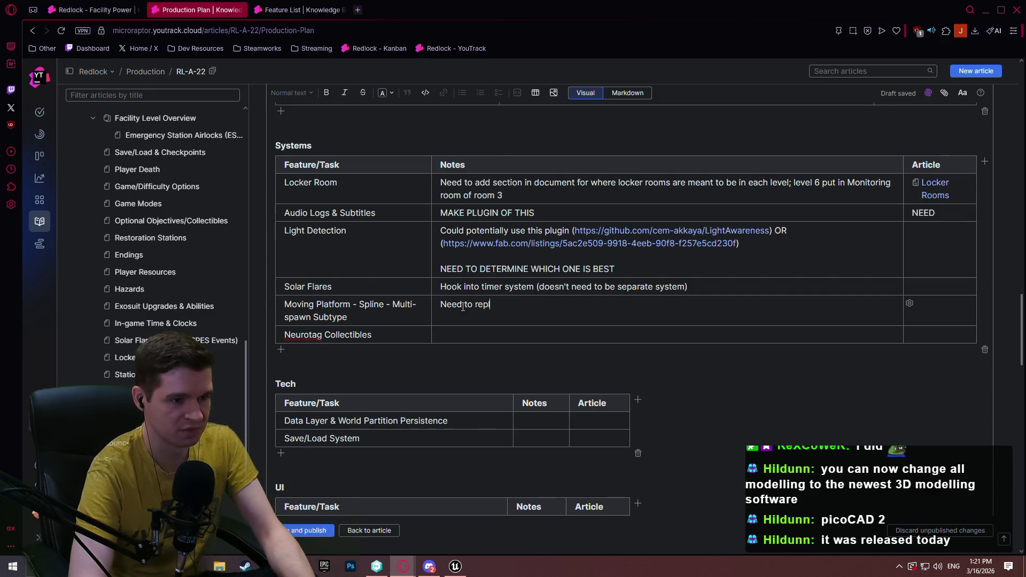
type("oving pla")
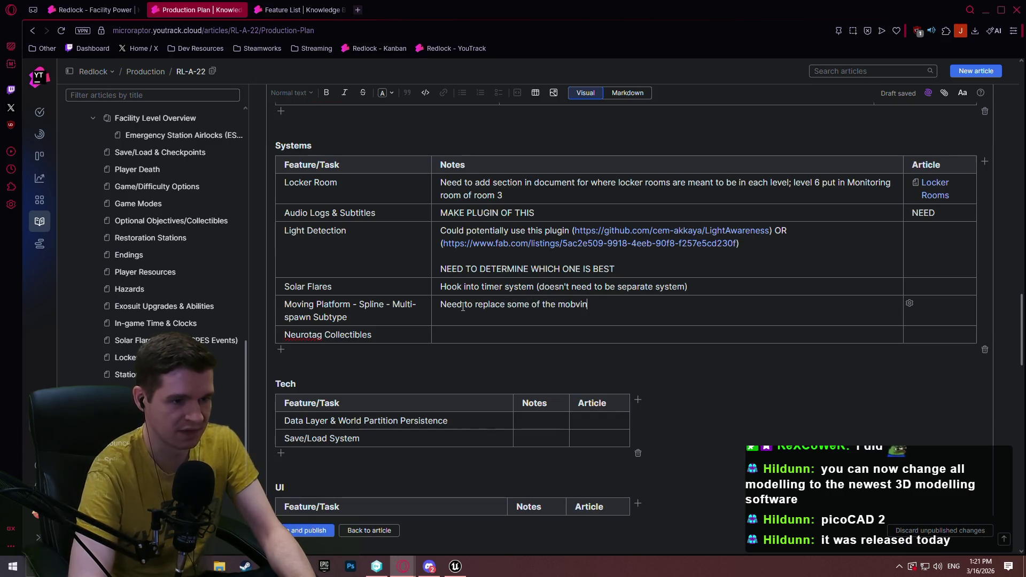
type("tforms ")
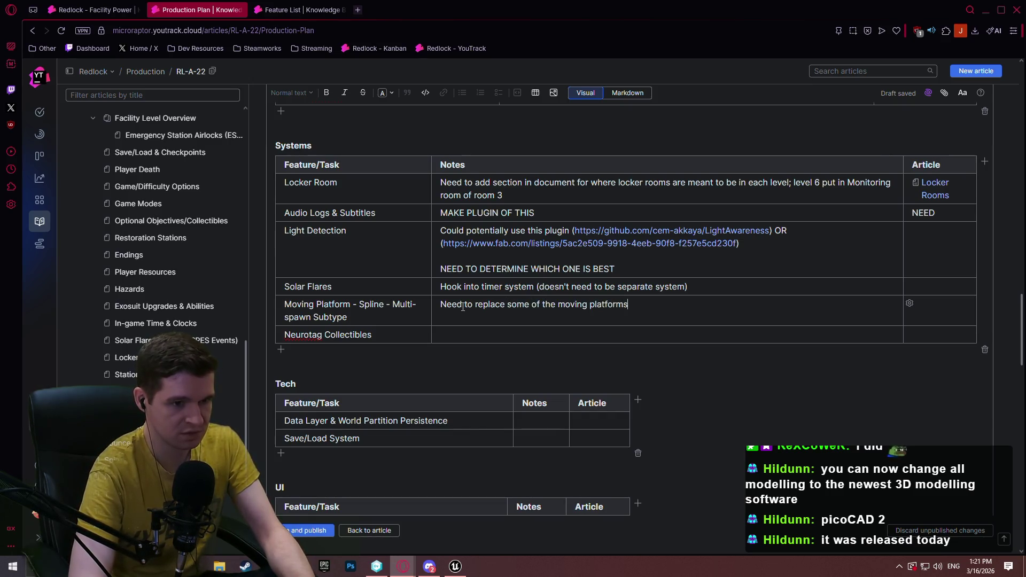
type("with a new version that spawns multiple")
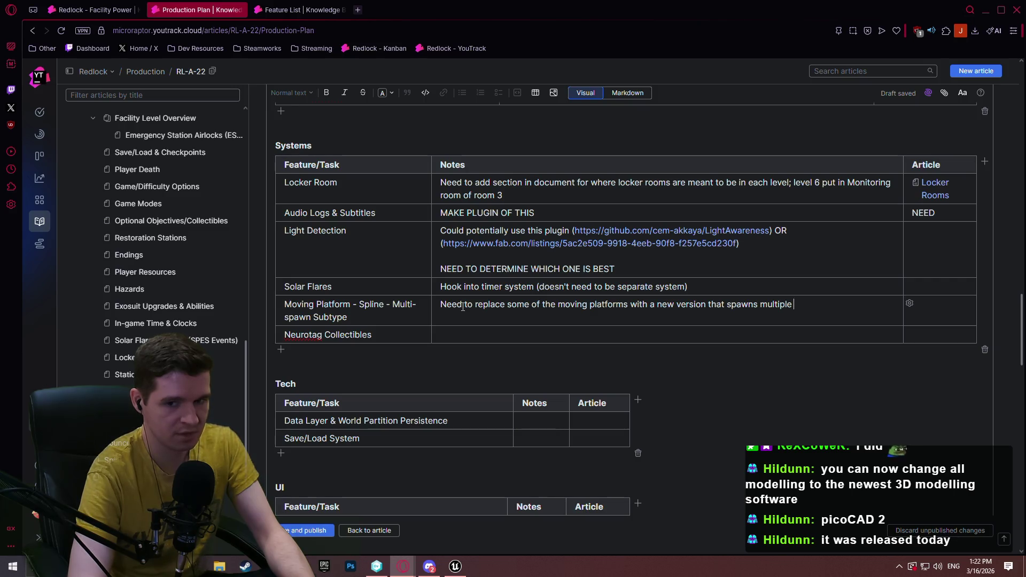
type("(based on length or ")
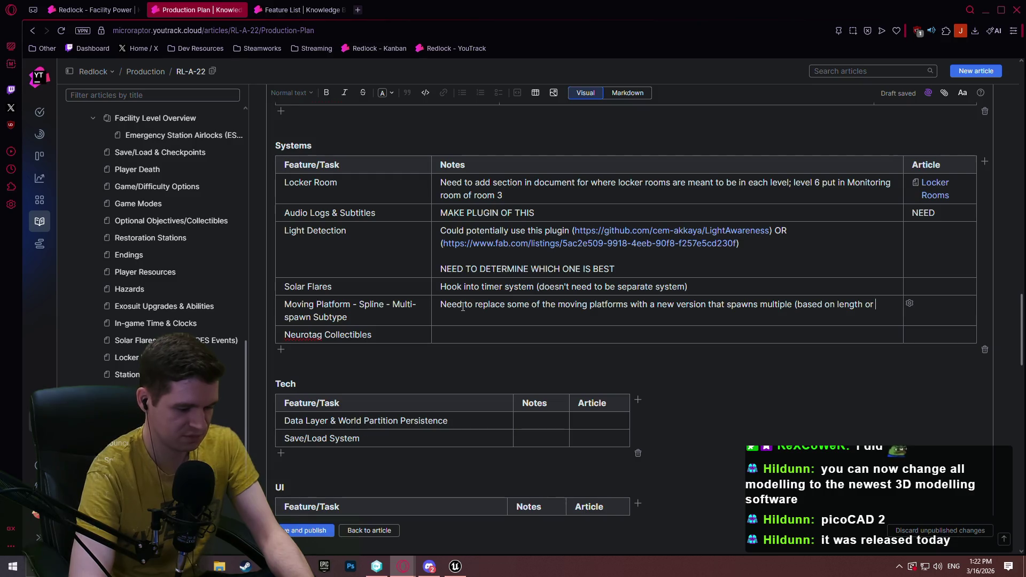
type("time?")
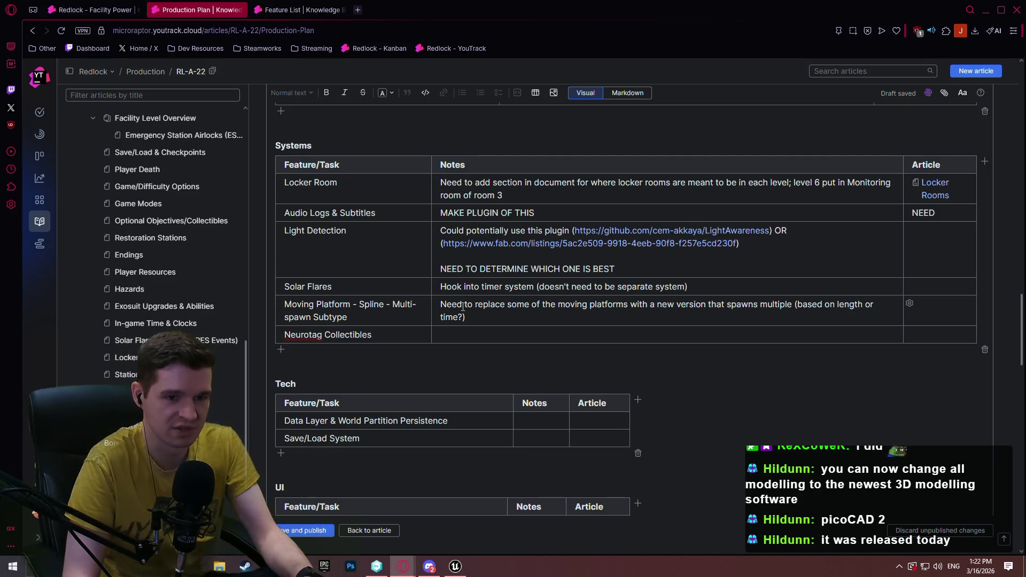
key("Down")
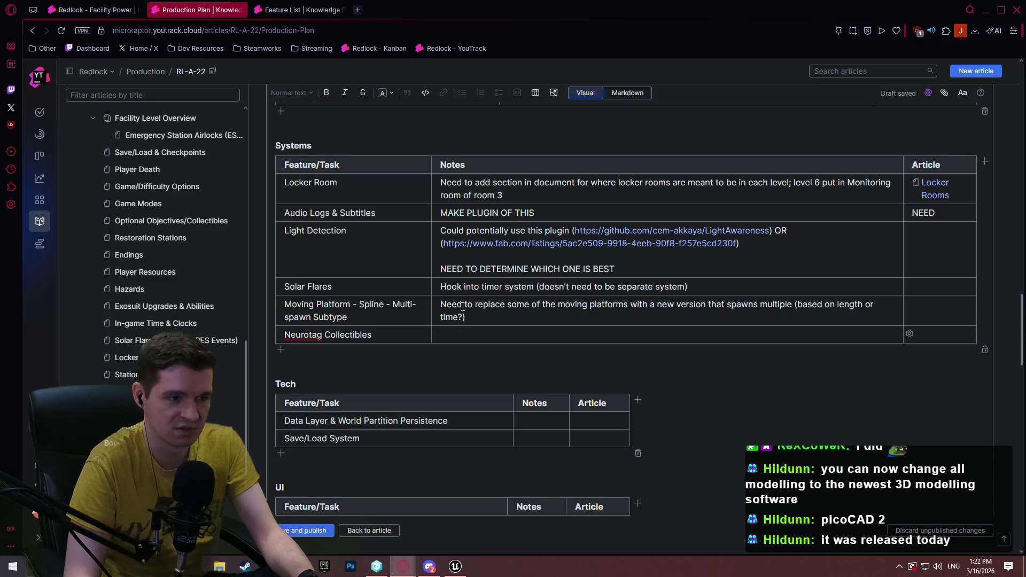
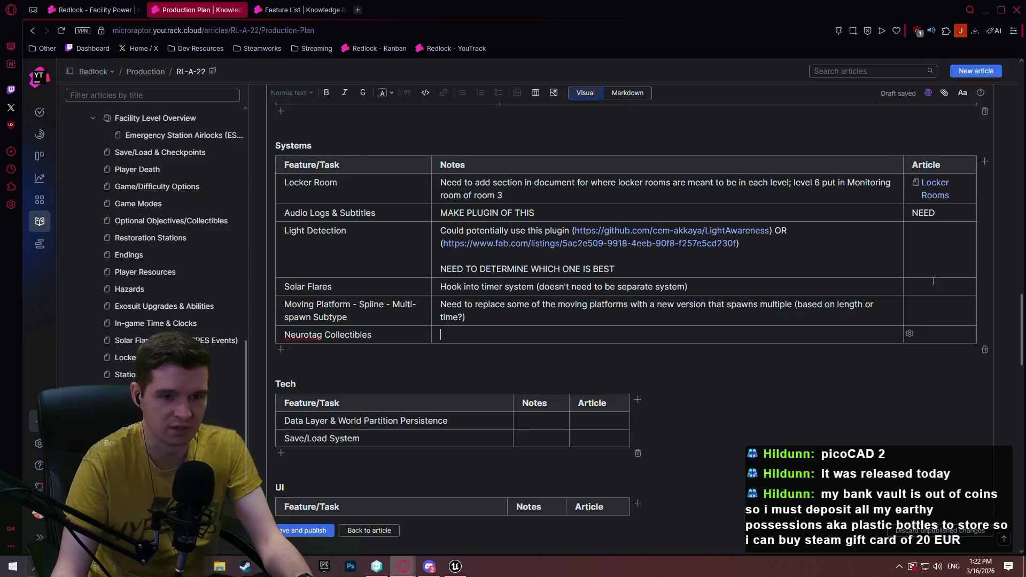
Link article RL-A-12 in the Neurotag Collectibles Article cell
left_click(928, 335)
type("RL")
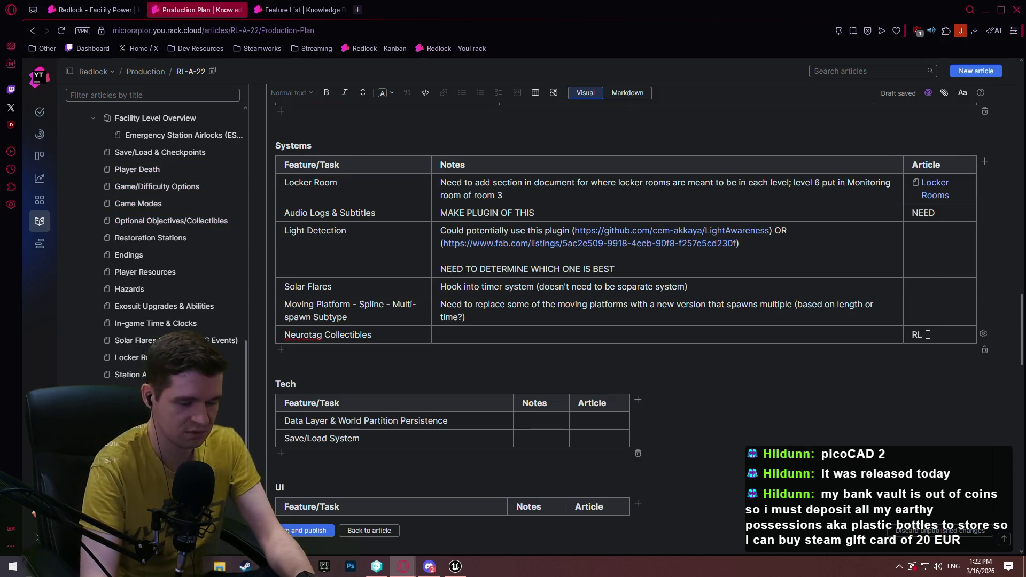
type("-A-12")
key("space")
Note that Neurotag Collectibles get a basic UI pop-up for now, with UI added later
key("Up")
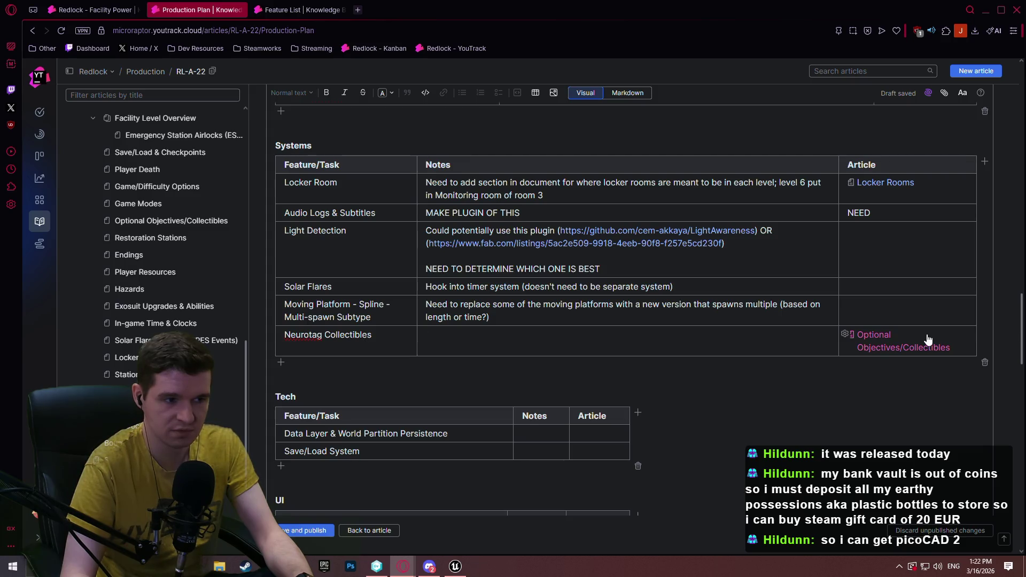
scroll(927, 339, "down", 2)
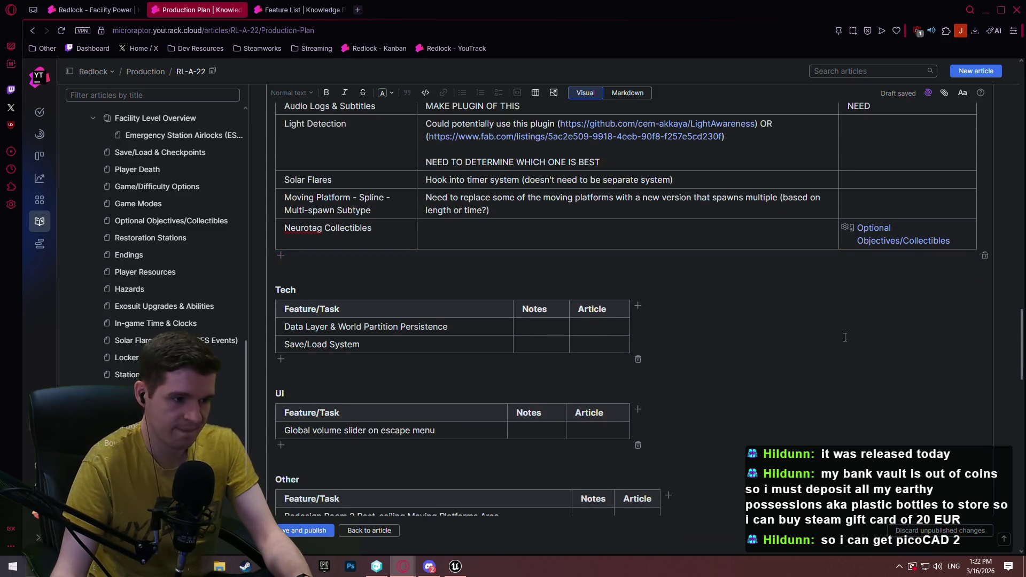
scroll(784, 326, "up", 3)
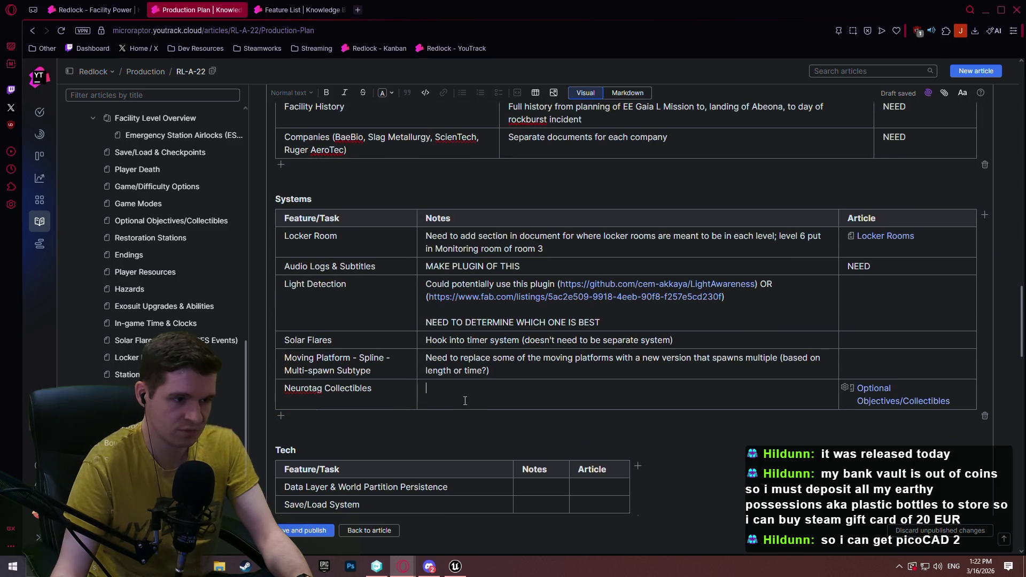
type("Basic UI pop")
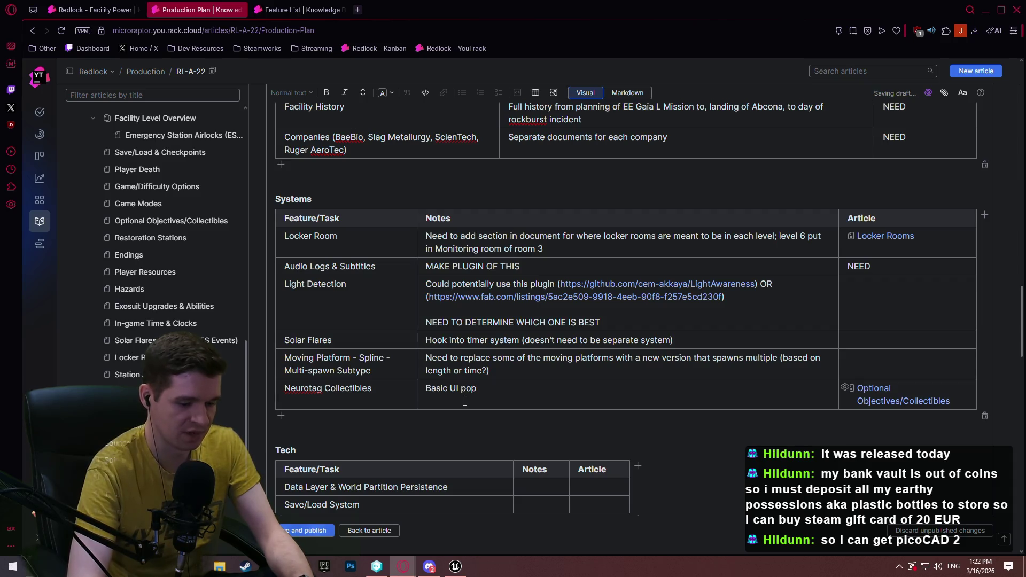
type("-up for now, no way to read after collection;")
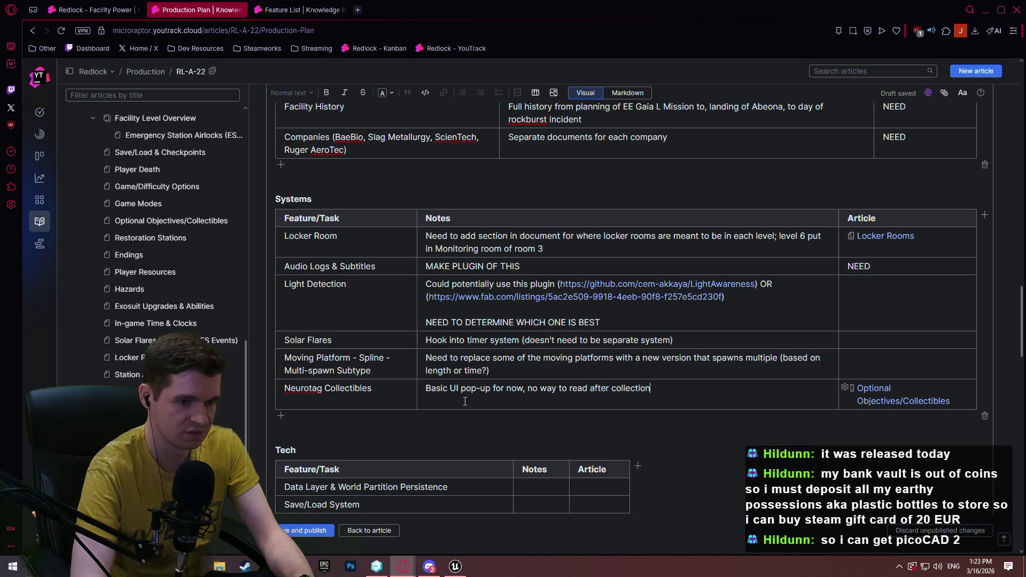
type(" just ")
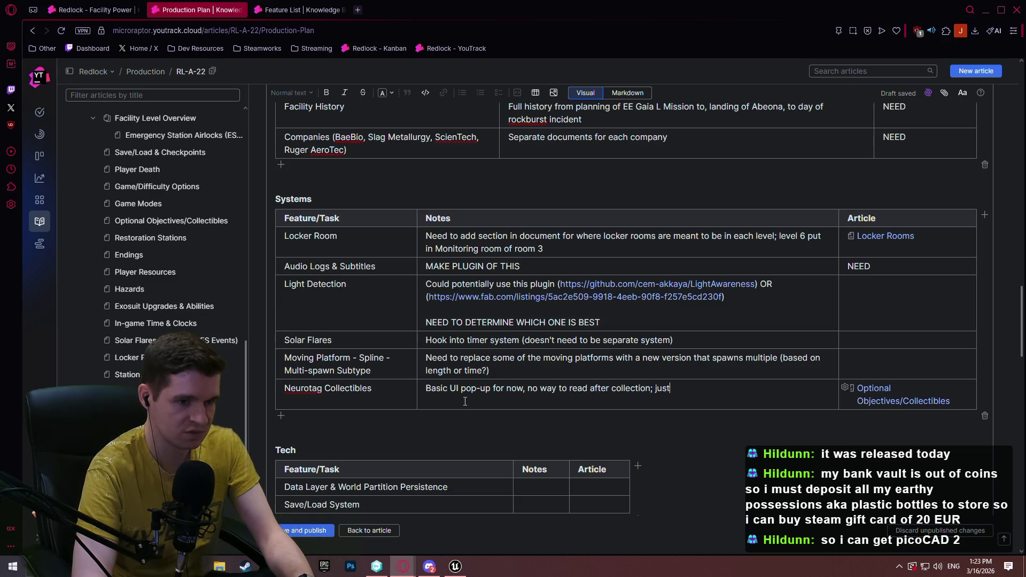
type("have the item and test it, then a")
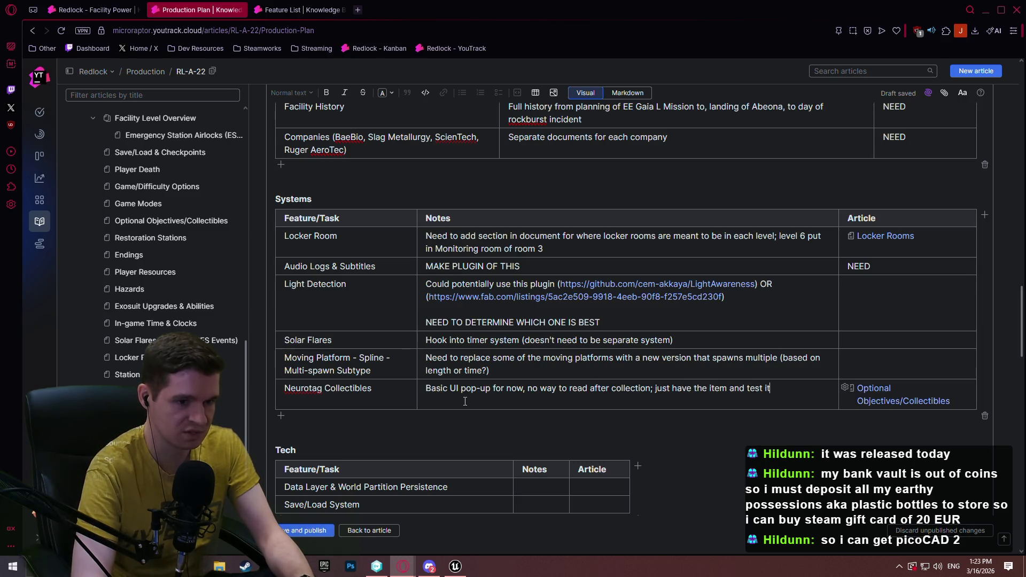
type("dd in UI later")
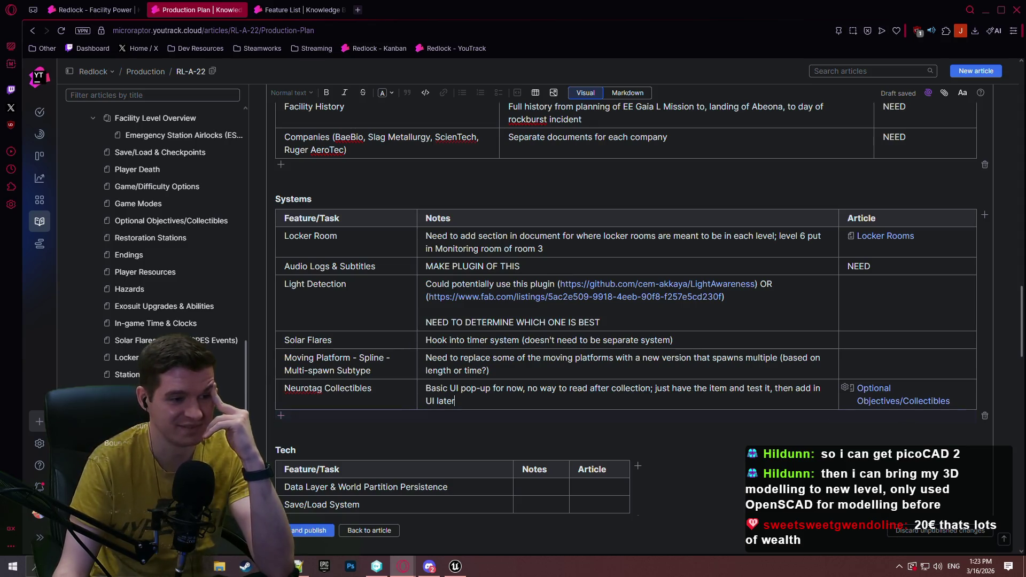
scroll(492, 267, "down", 2)
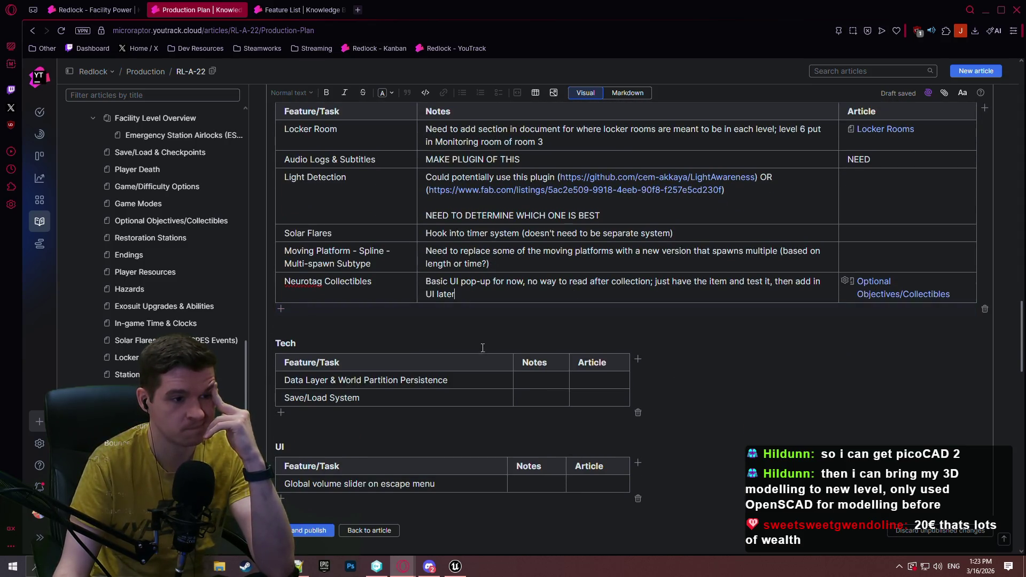
scroll(597, 387, "down", 1)
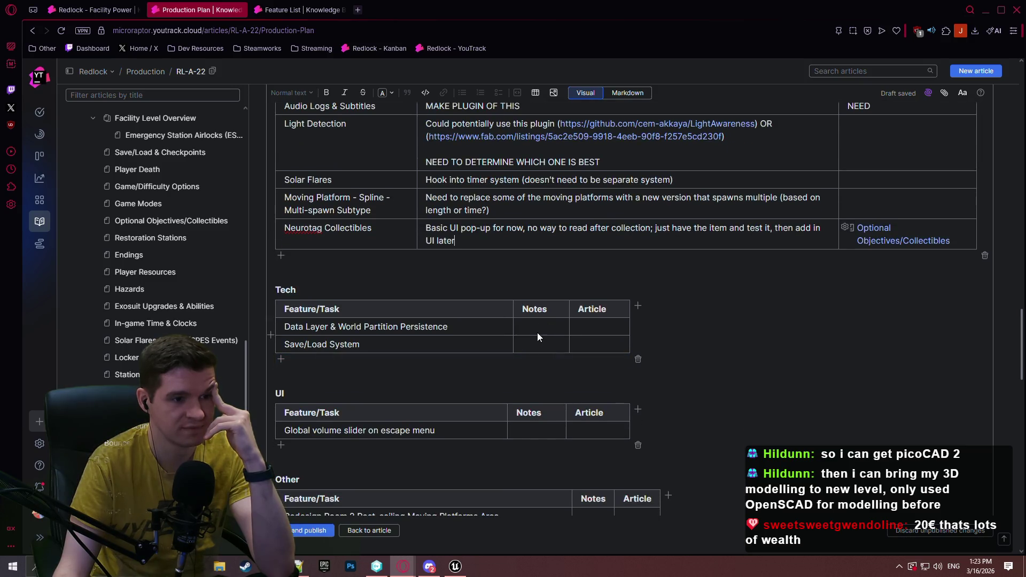
scroll(522, 320, "down", 3)
scroll(534, 257, "up", 2)
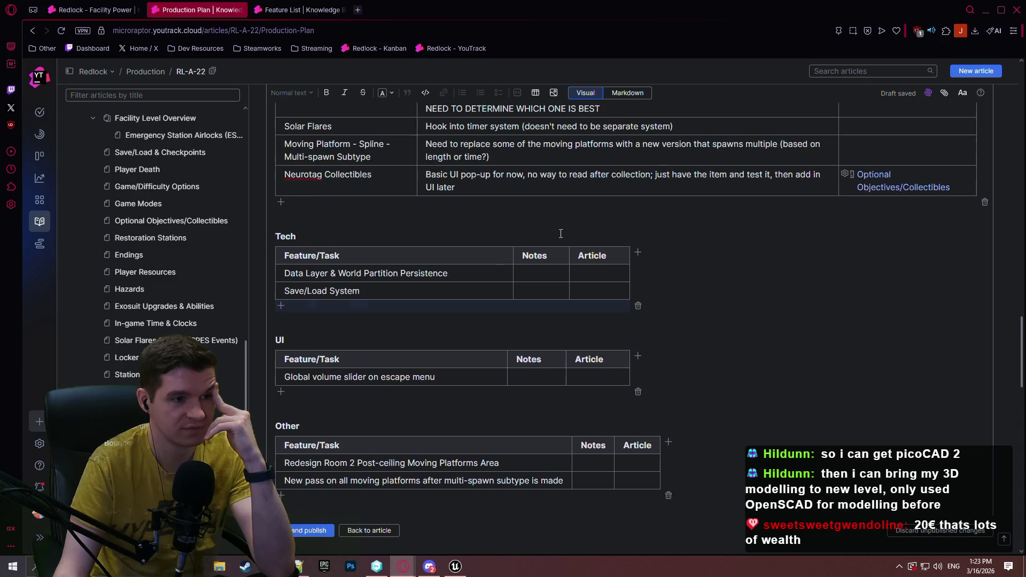
Select the Data Layer & World Partition Persistence notes cell, then move over to Unreal Editor
left_click(554, 274)
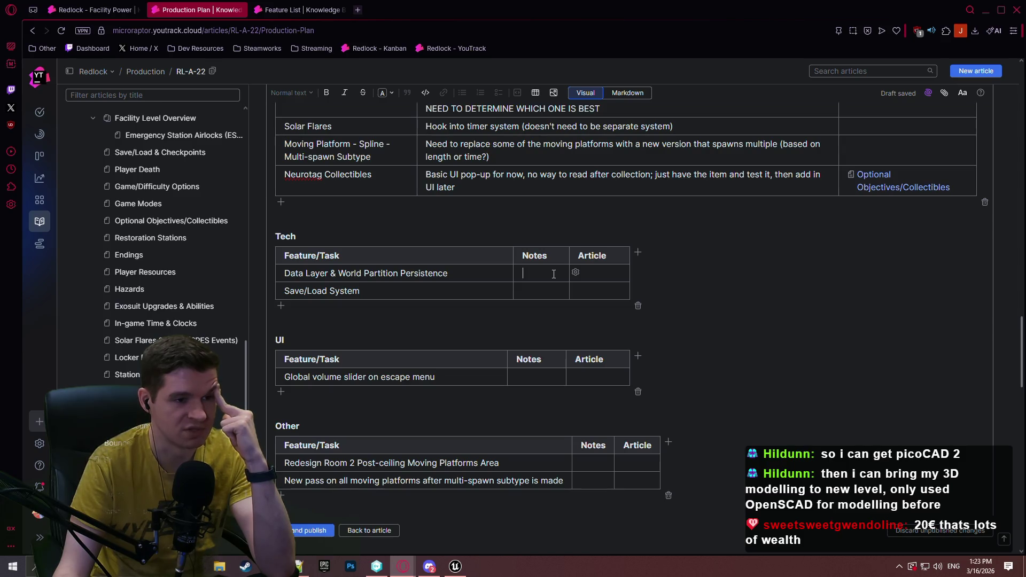
left_click(552, 275)
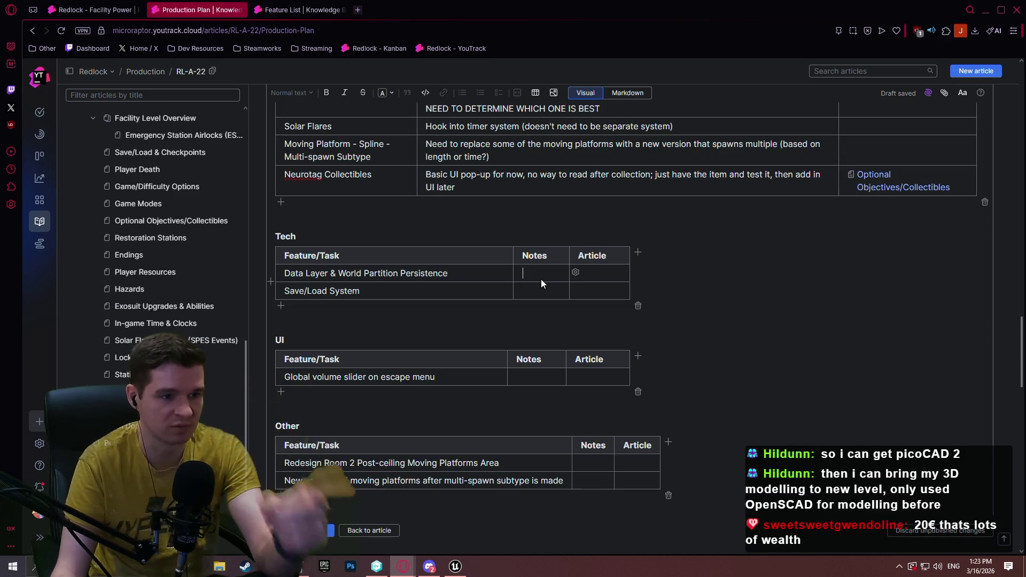
left_click(466, 568)
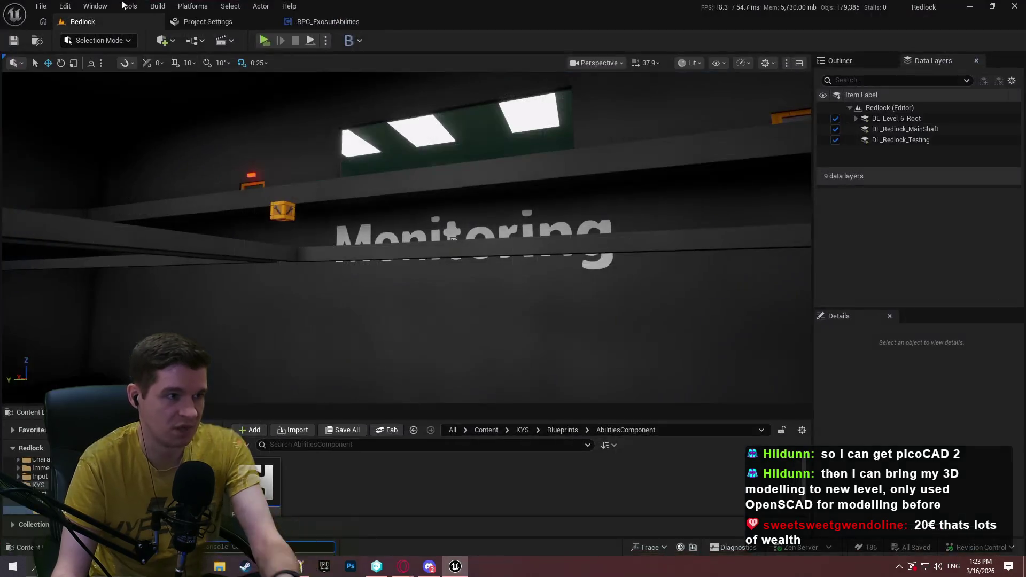
Search the Plugins list for 'persi' to find LevelStreamingPersistence, then minimize Unreal Editor
left_click(69, 7)
left_click(111, 184)
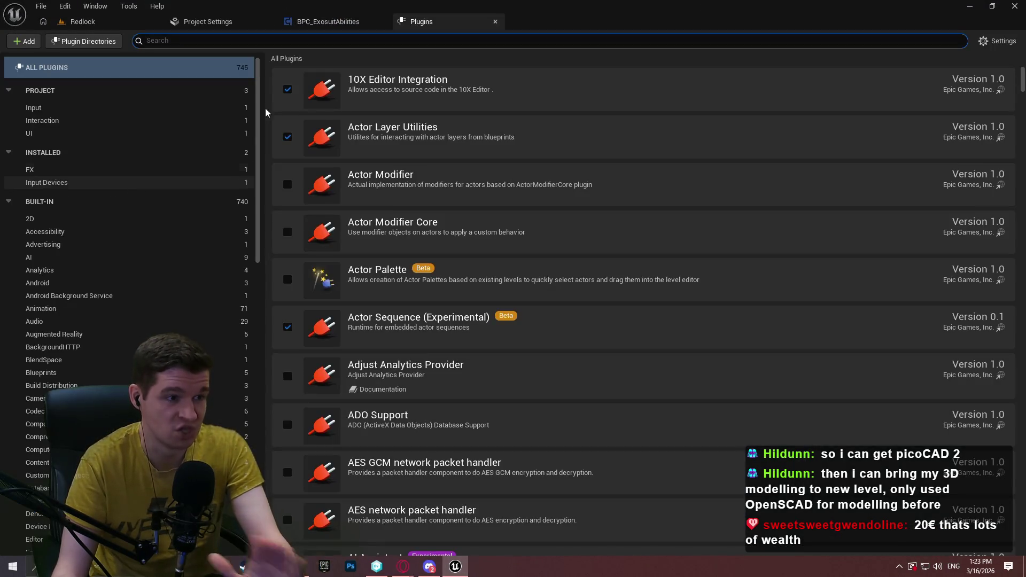
type("persi")
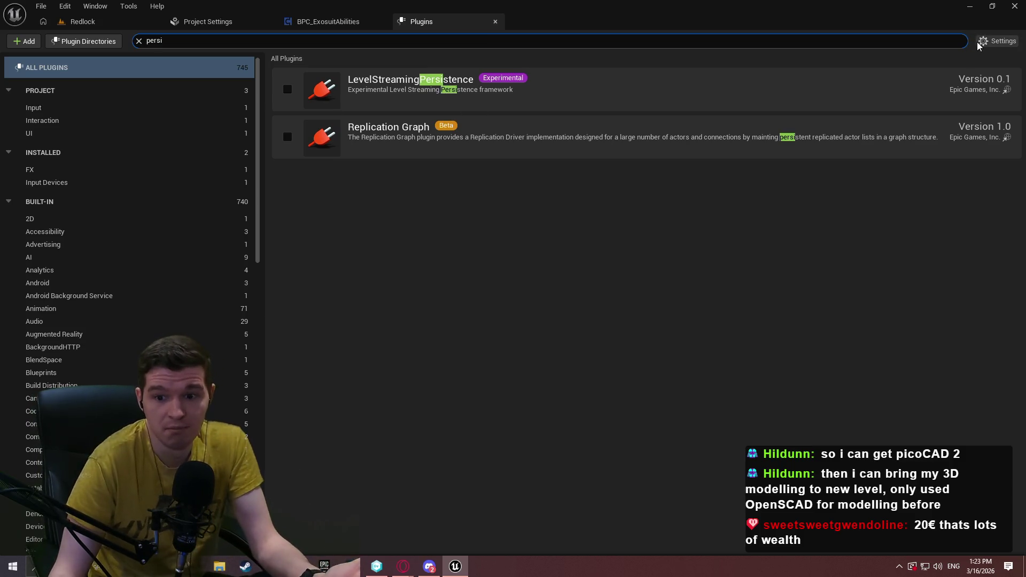
left_click(969, 7)
type("Level")
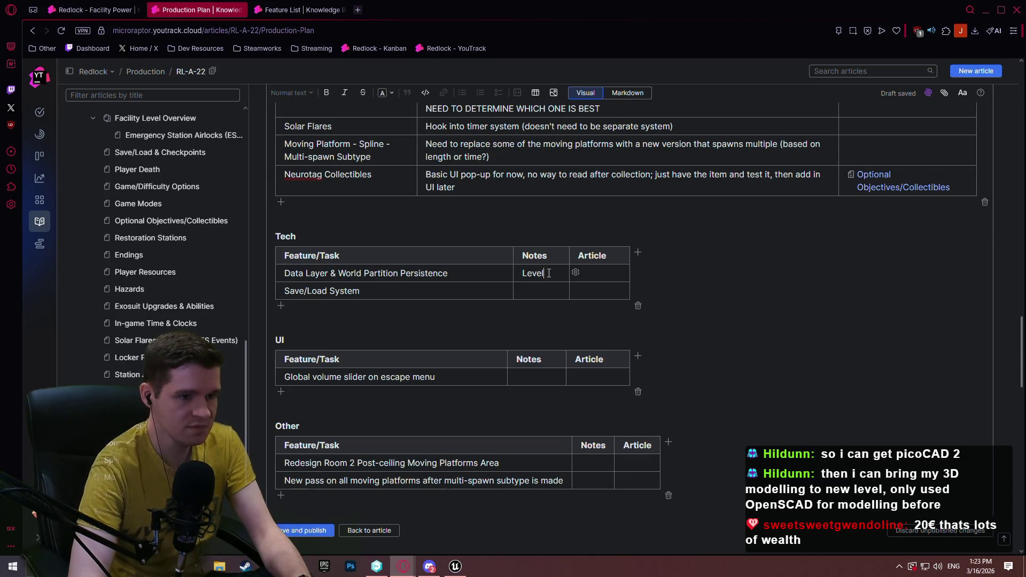
Note 'LevelStreamingPersistence built-in experimental plugin' for Data Layer persistence, then view Redlock - Facility Power
type("ST")
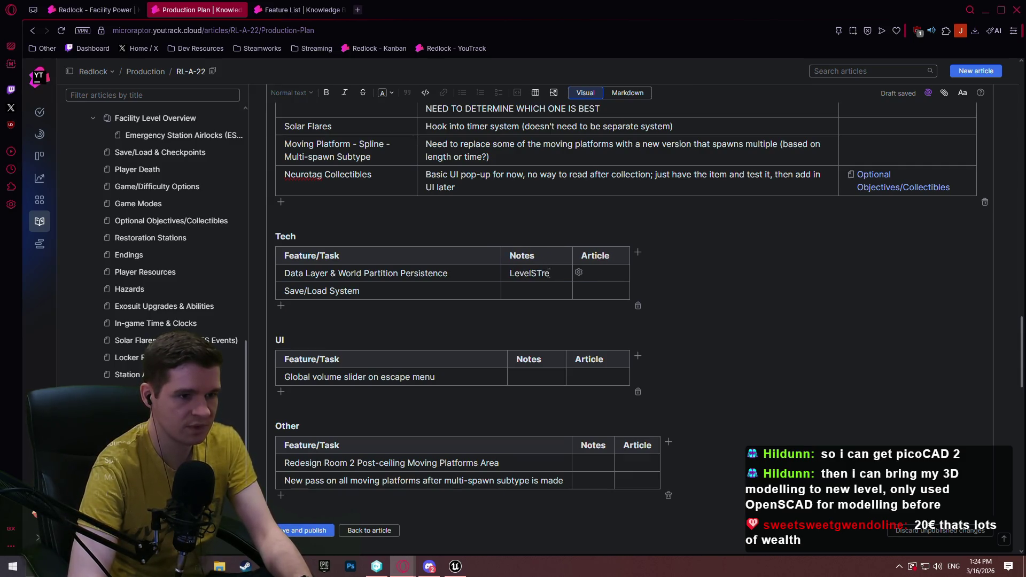
type("reamingPe")
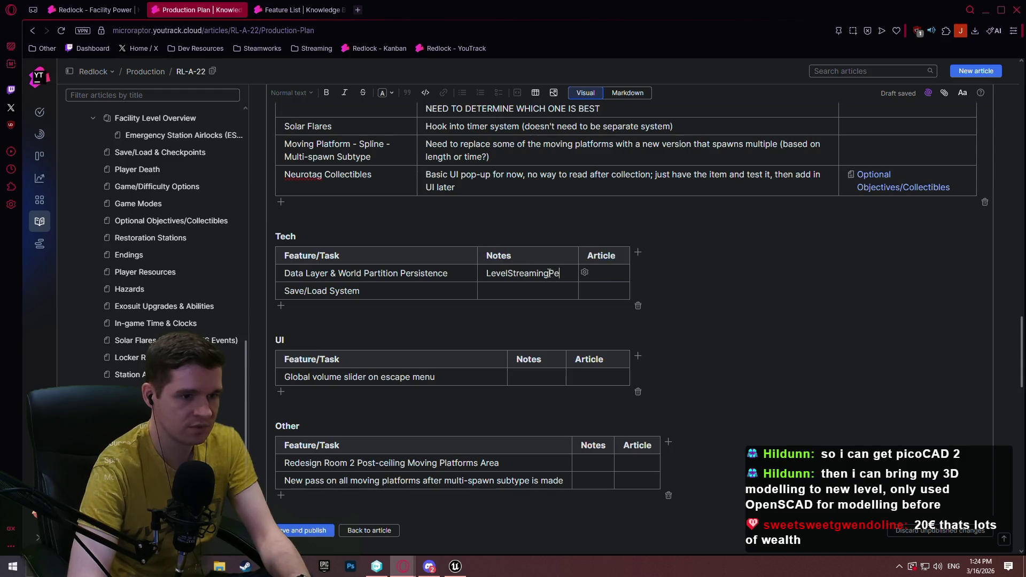
type("rsistence b")
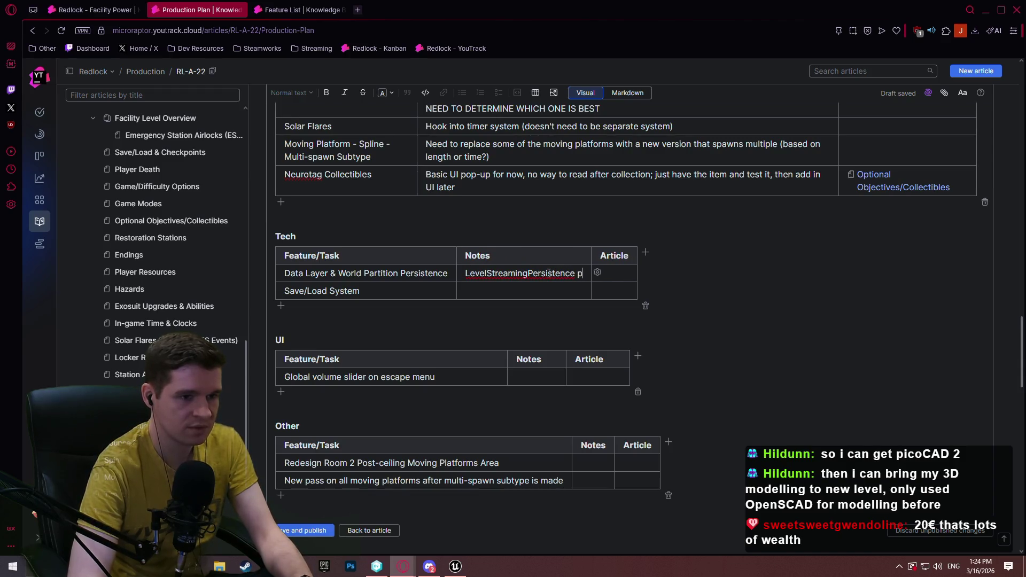
type("uilt")
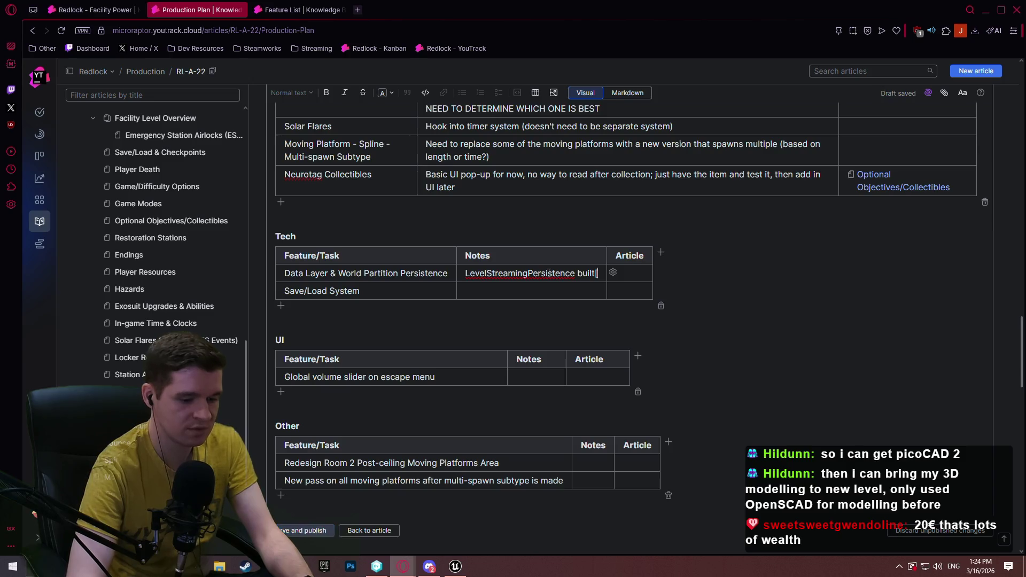
type("-in exper")
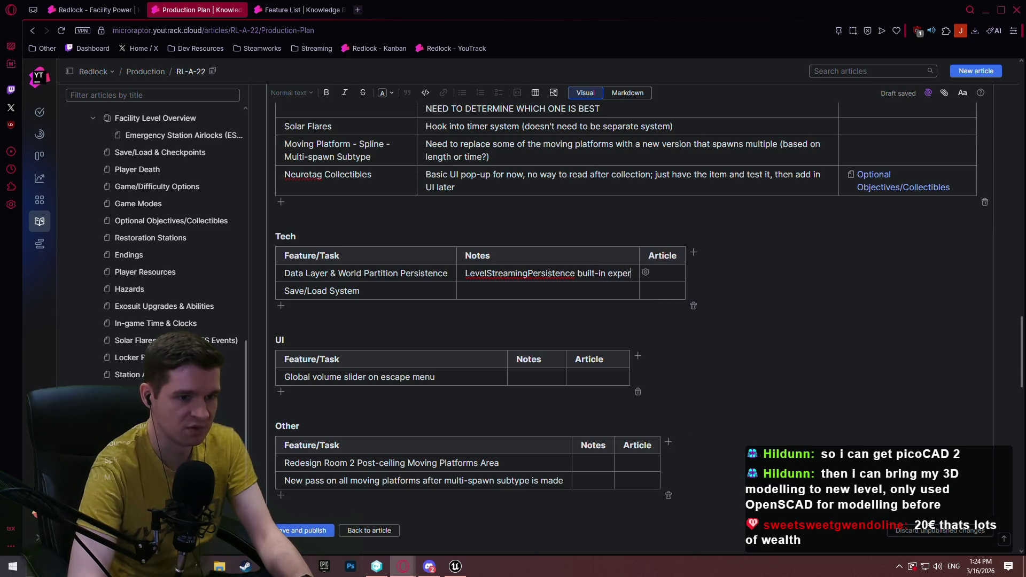
type("imental plugin")
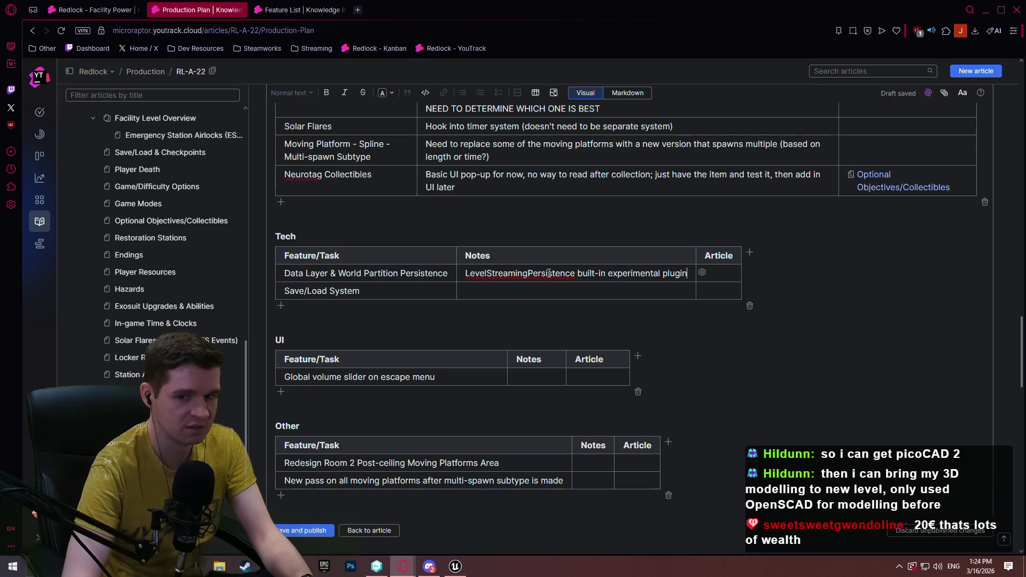
left_click(103, 11)
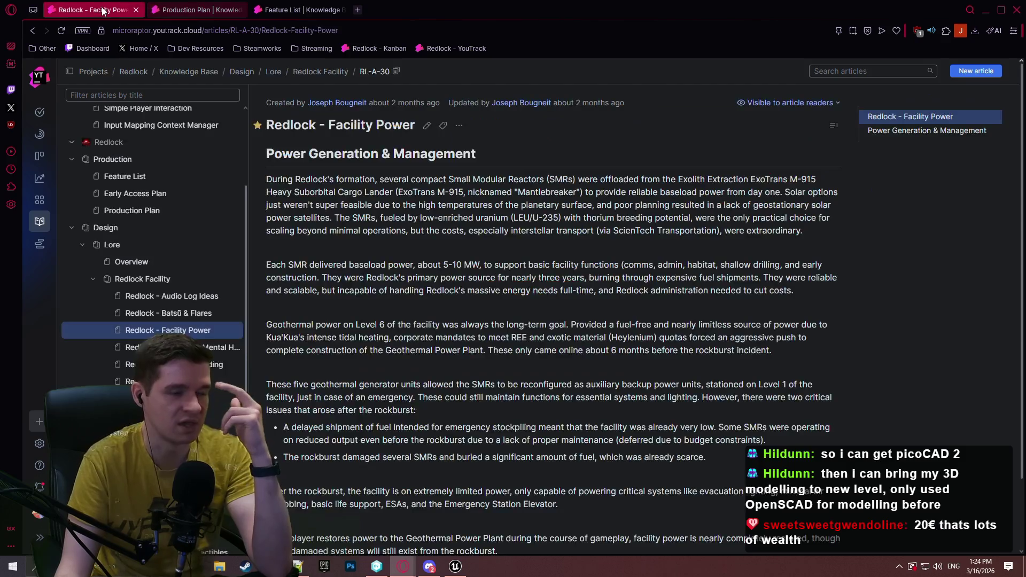
Scroll the Feature List article back to its top and open a new browser tab
left_click(303, 8)
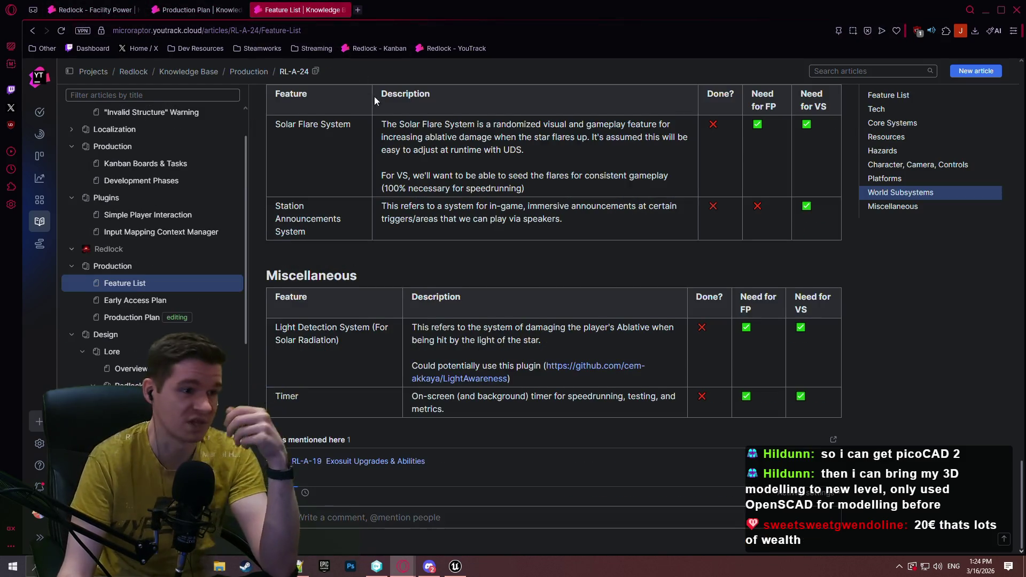
scroll(456, 245, "up", 2)
scroll(455, 245, "up", 10)
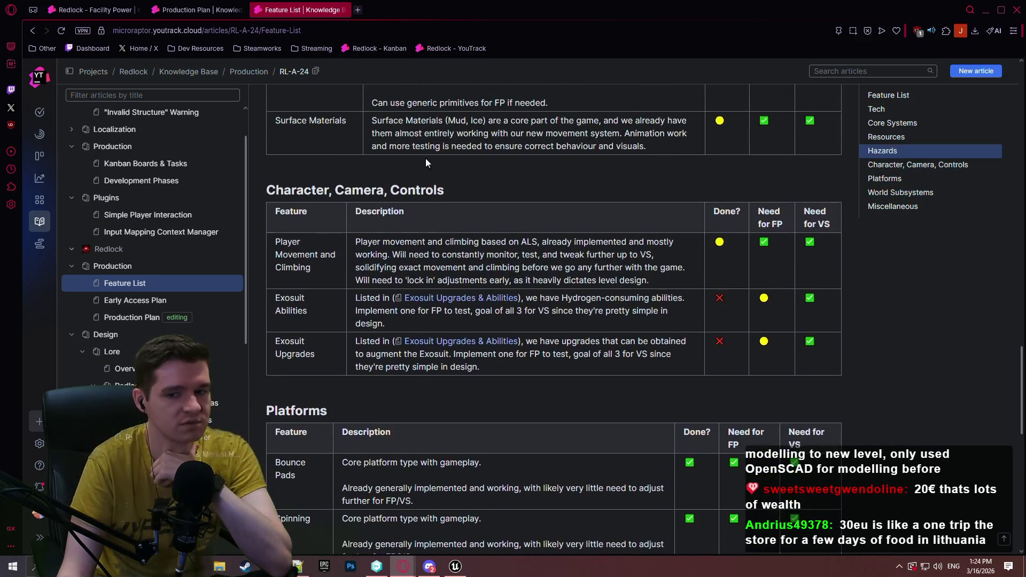
scroll(454, 143, "up", 10)
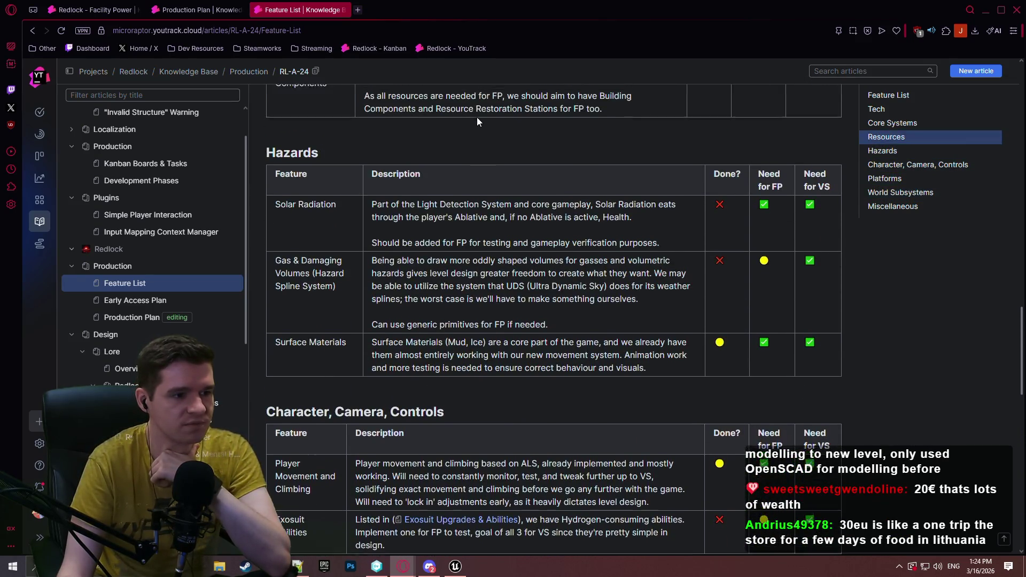
scroll(480, 112, "up", 12)
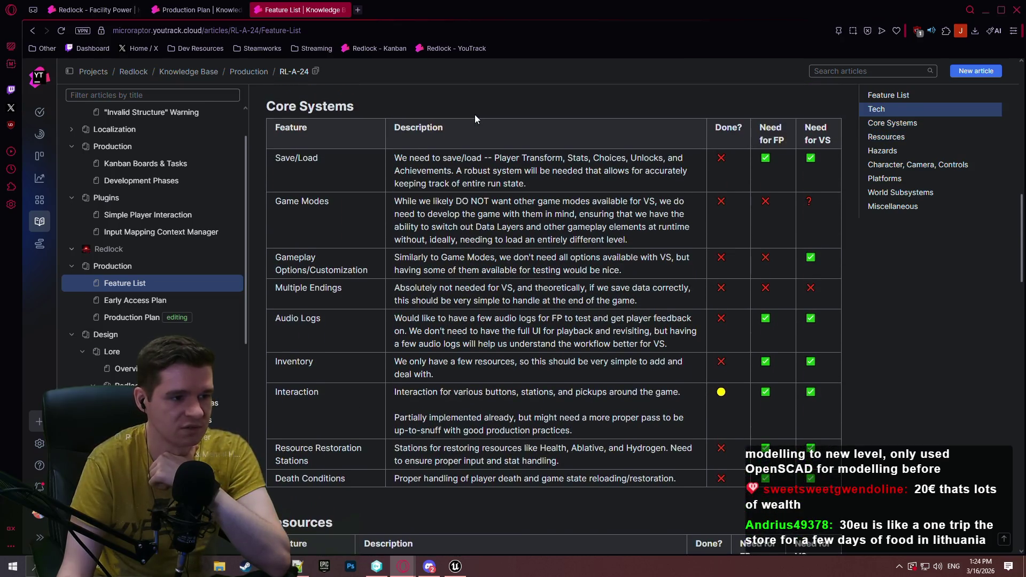
scroll(476, 110, "up", 7)
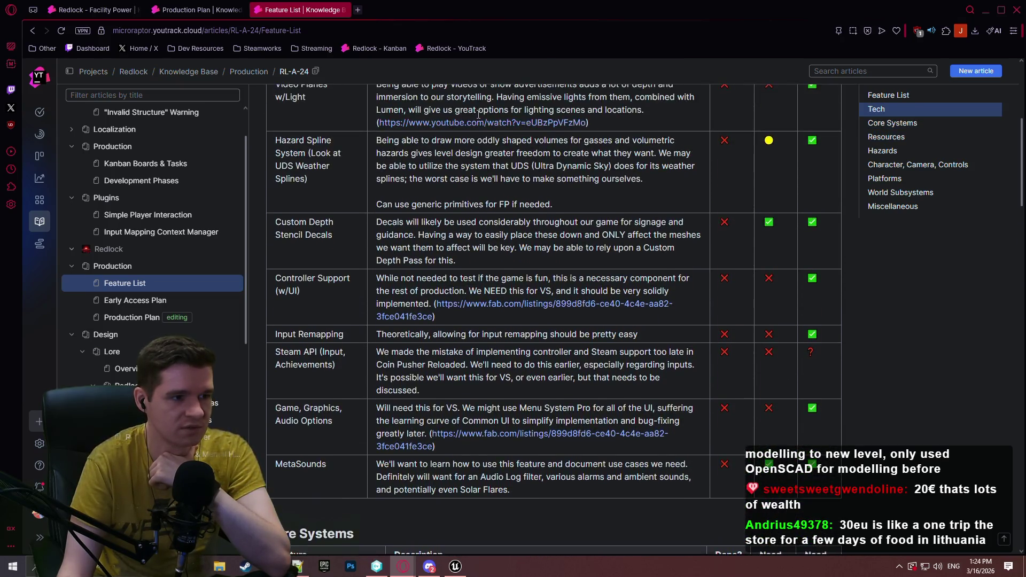
scroll(512, 133, "up", 2)
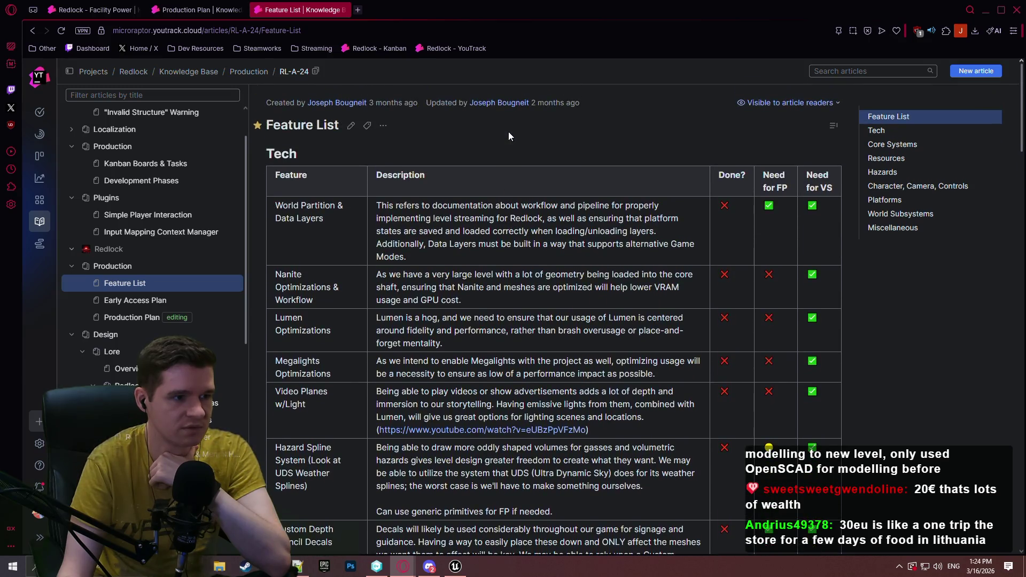
left_click(360, 12)
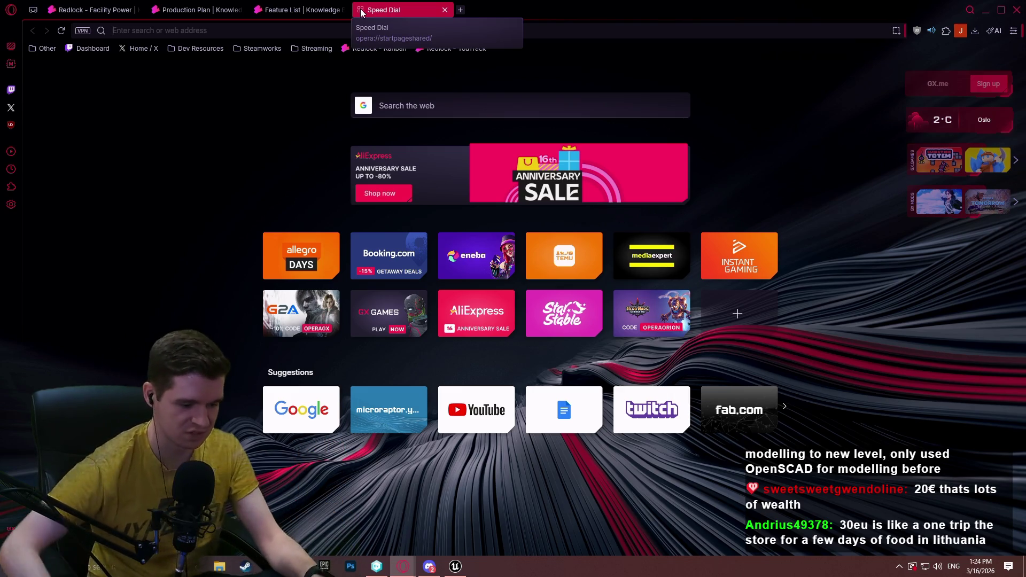
Search the web for 'ue5 world partition persistence' and skim the results
type("ue5 ")
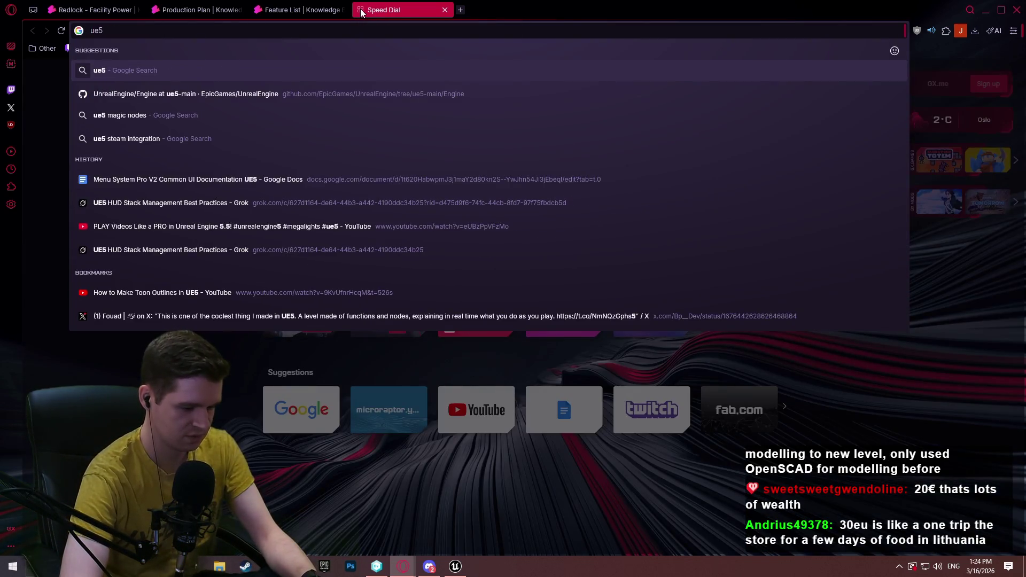
type("w")
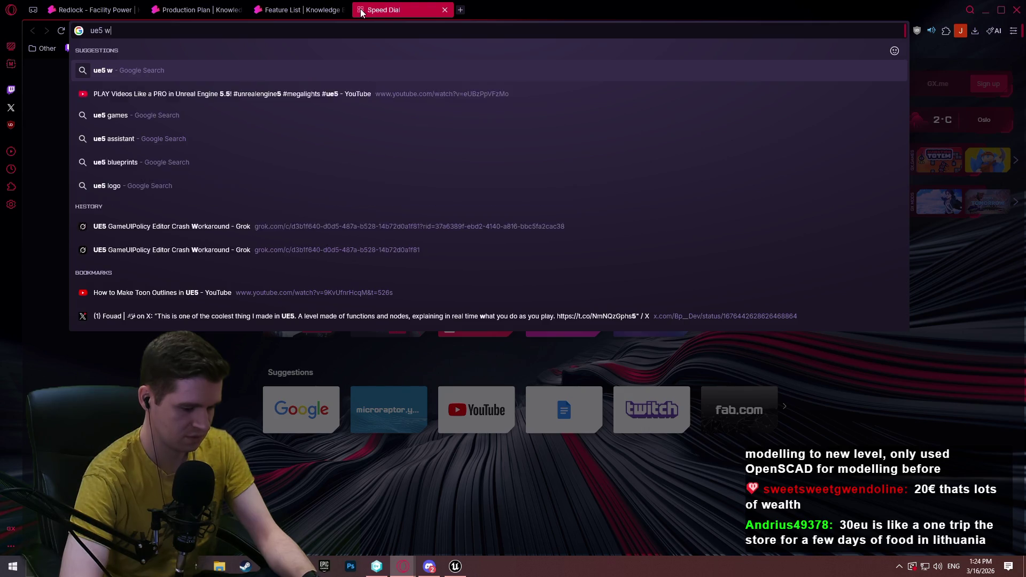
type("orld partition persistence")
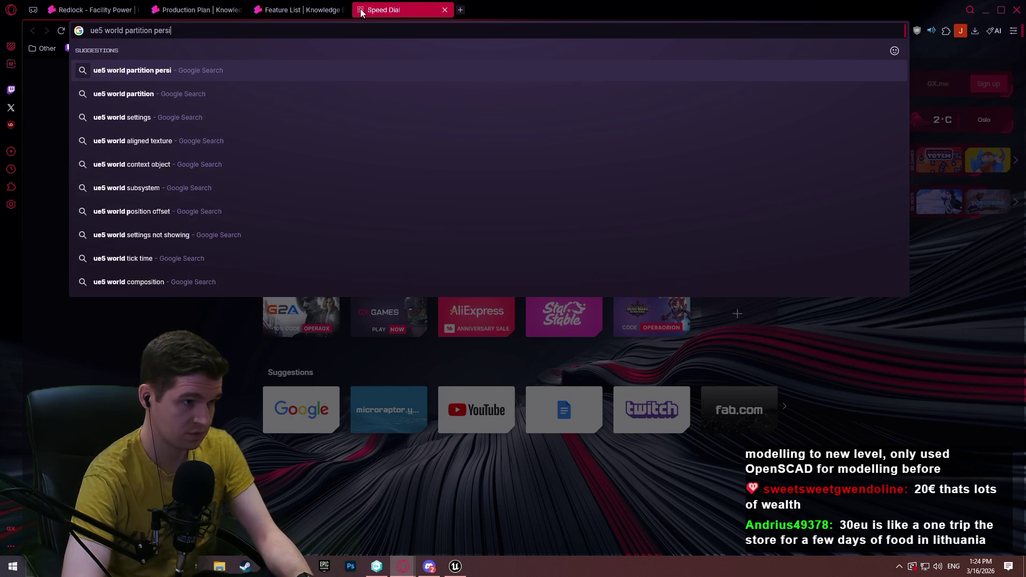
key("Return")
scroll(358, 277, "down", 10)
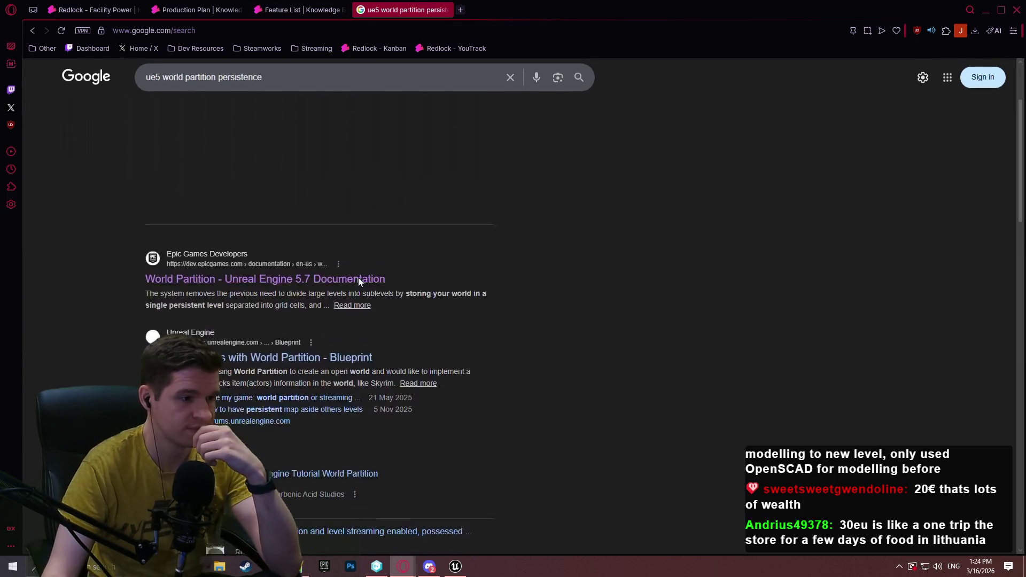
scroll(347, 171, "down", 5)
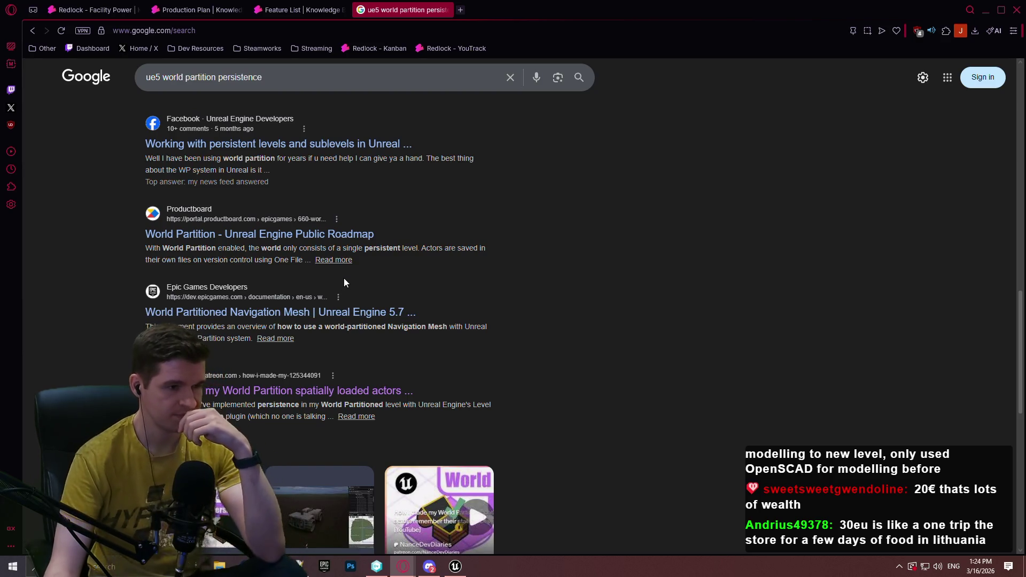
scroll(405, 237, "down", 9)
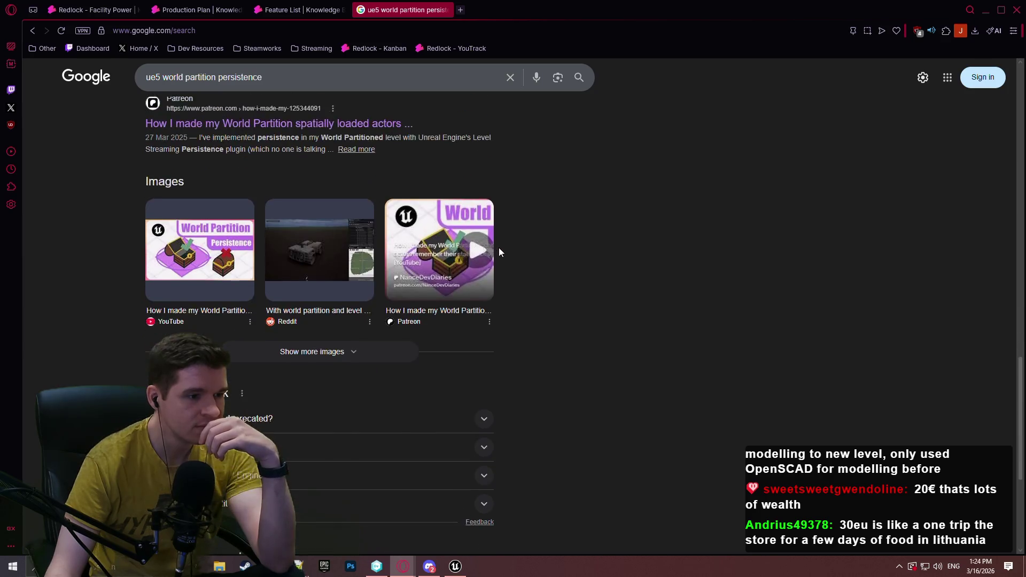
Refine the search with 'github' and open the SPUD repository result in a background tab
left_click(284, 70)
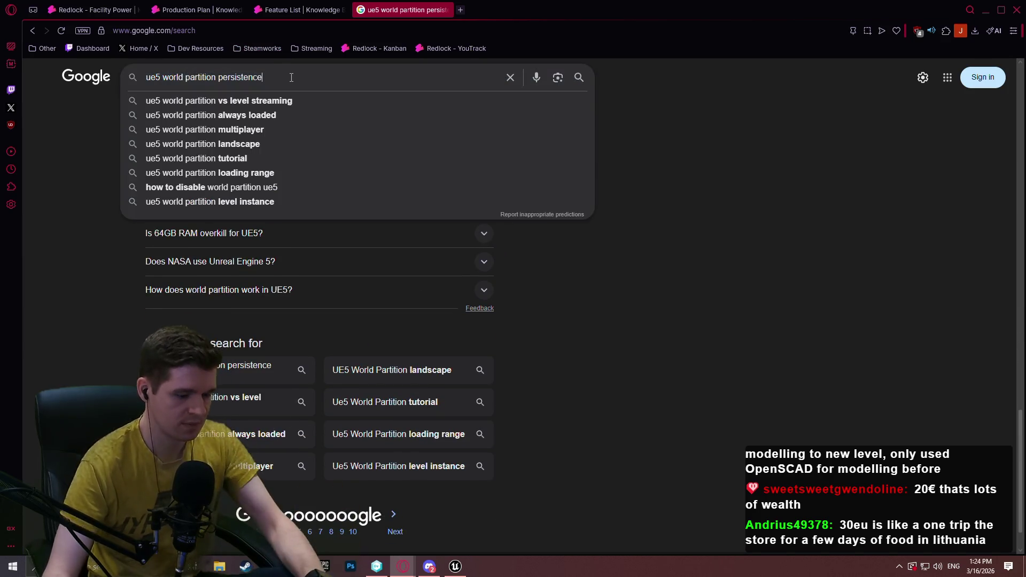
type("github")
key("Return")
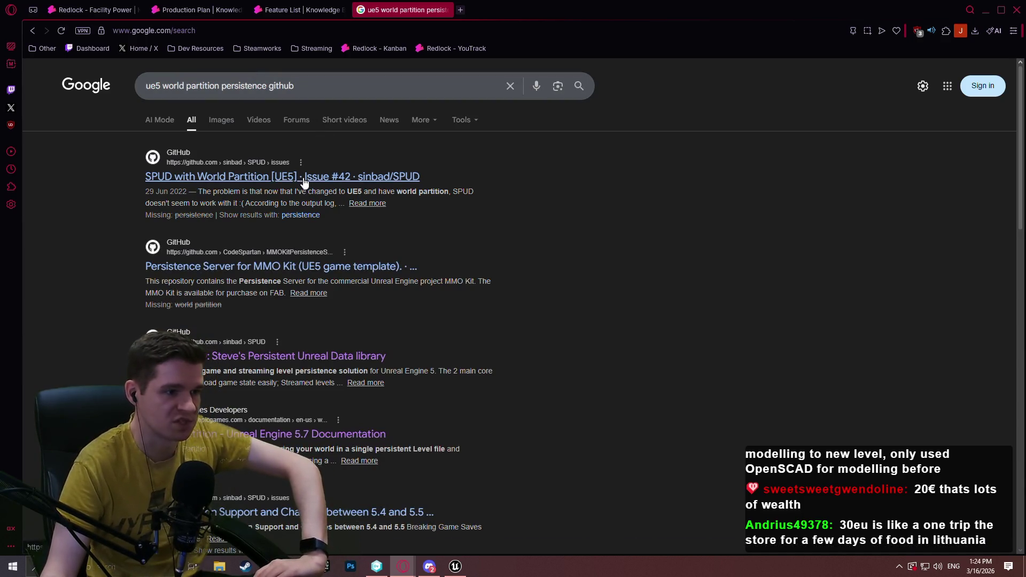
middle_click(299, 357)
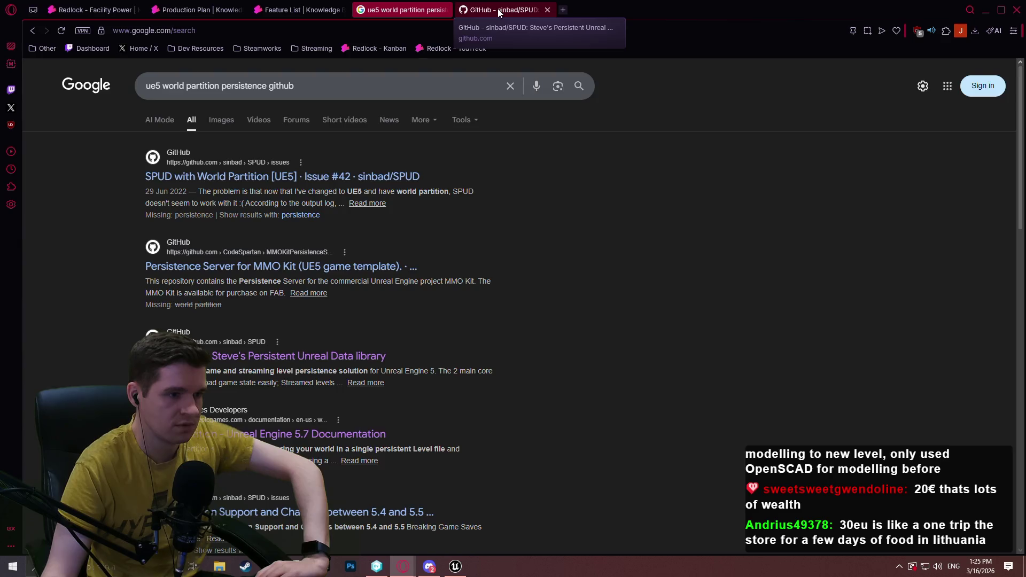
Read through the SPUD repository README on GitHub
left_click(498, 8)
scroll(831, 247, "down", 3)
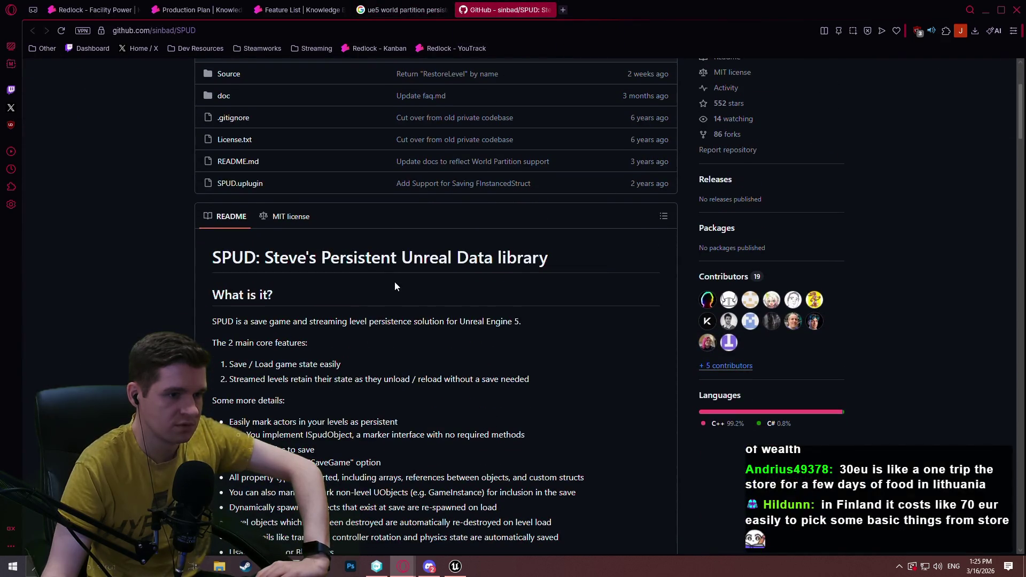
scroll(394, 279, "down", 3)
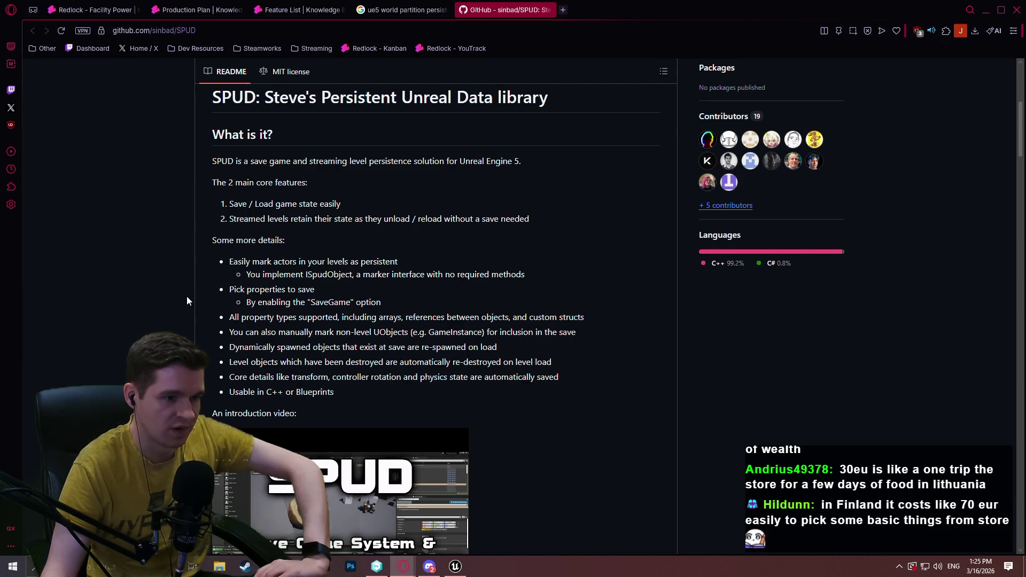
scroll(179, 262, "down", 1)
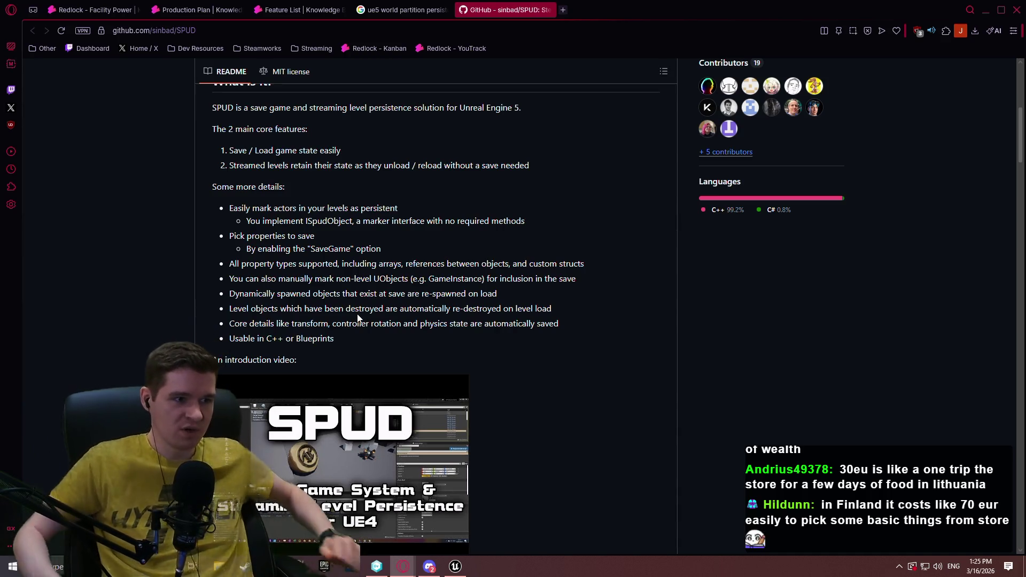
scroll(477, 327, "up", 5)
scroll(476, 327, "up", 3)
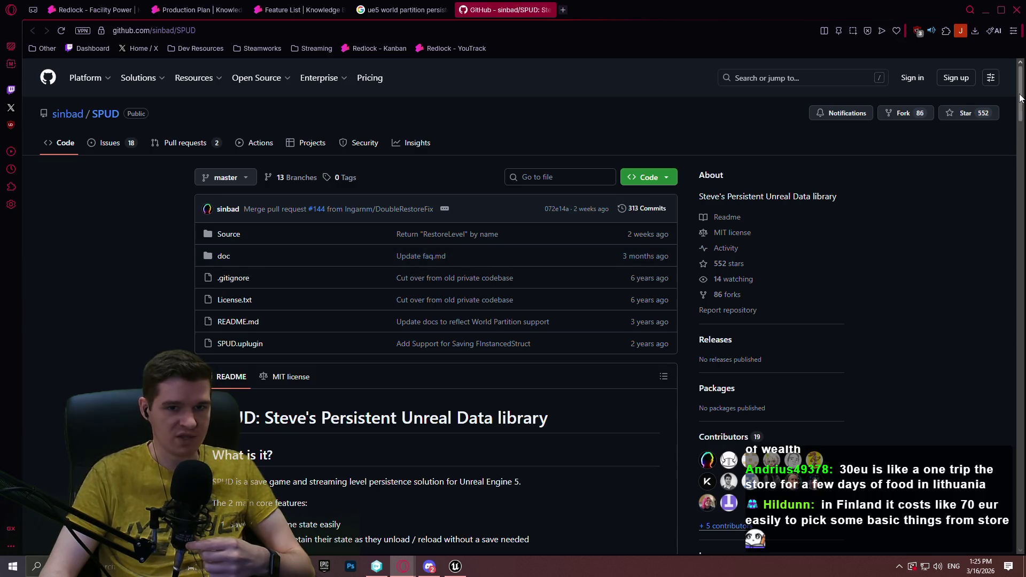
mouse_move(1021, 86)
left_mouse_down()
mouse_move(995, 243)
mouse_move(1004, 450)
mouse_move(1004, 421)
left_mouse_up()
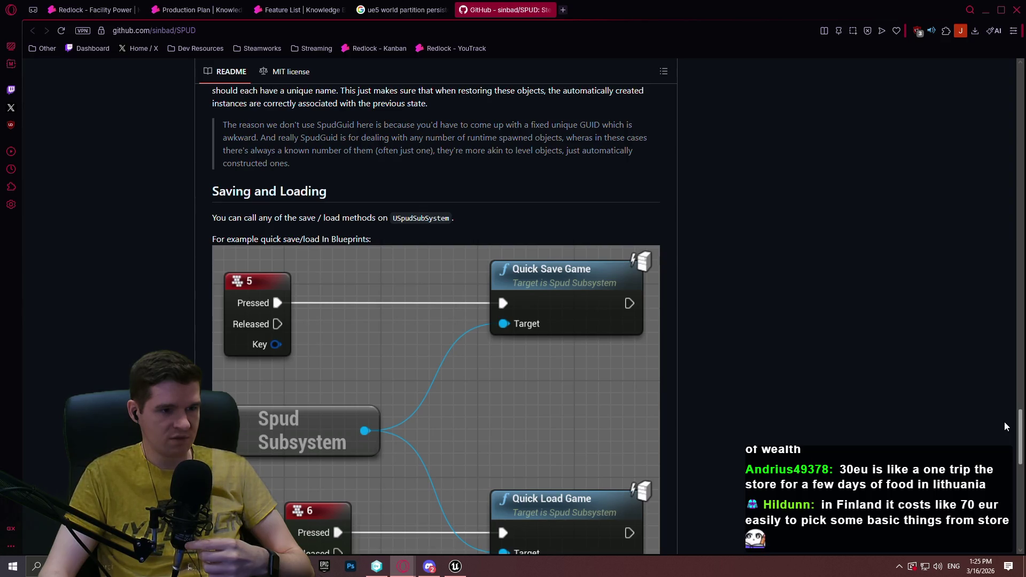
mouse_move(1004, 422)
left_mouse_down()
mouse_move(1003, 402)
mouse_move(994, 469)
left_mouse_up()
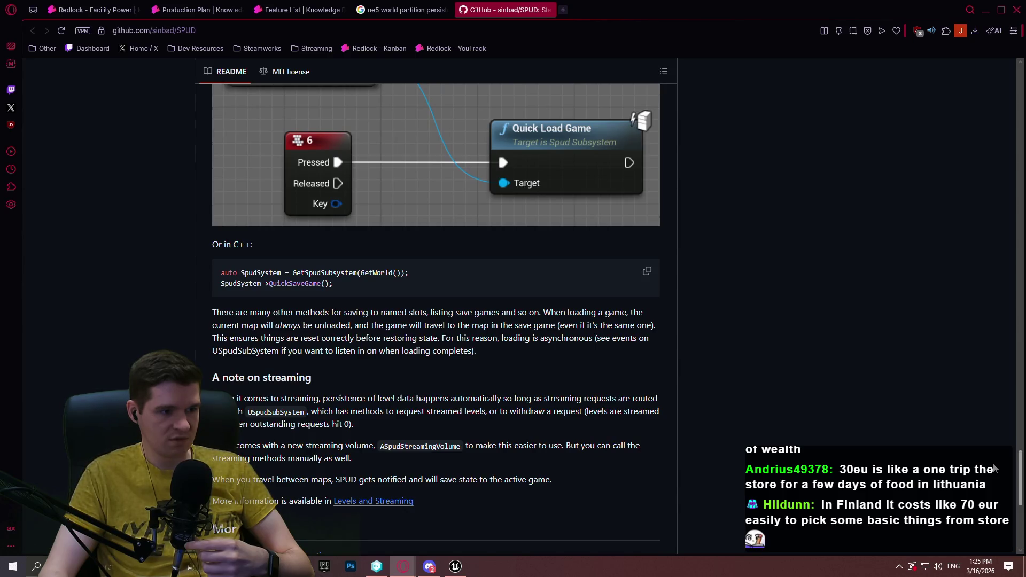
left_click_drag(994, 469, 998, 504)
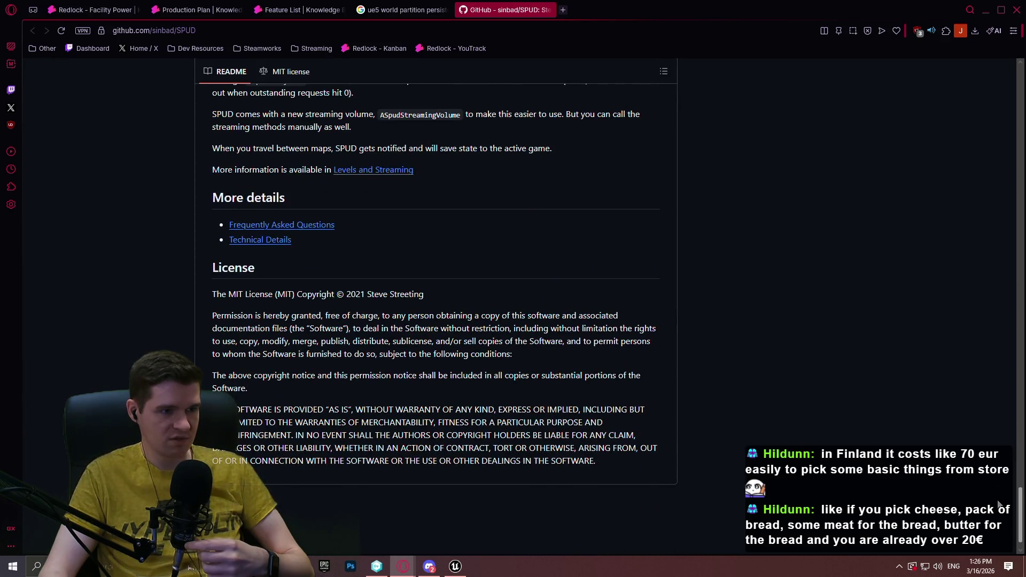
left_click_drag(998, 504, 978, 74)
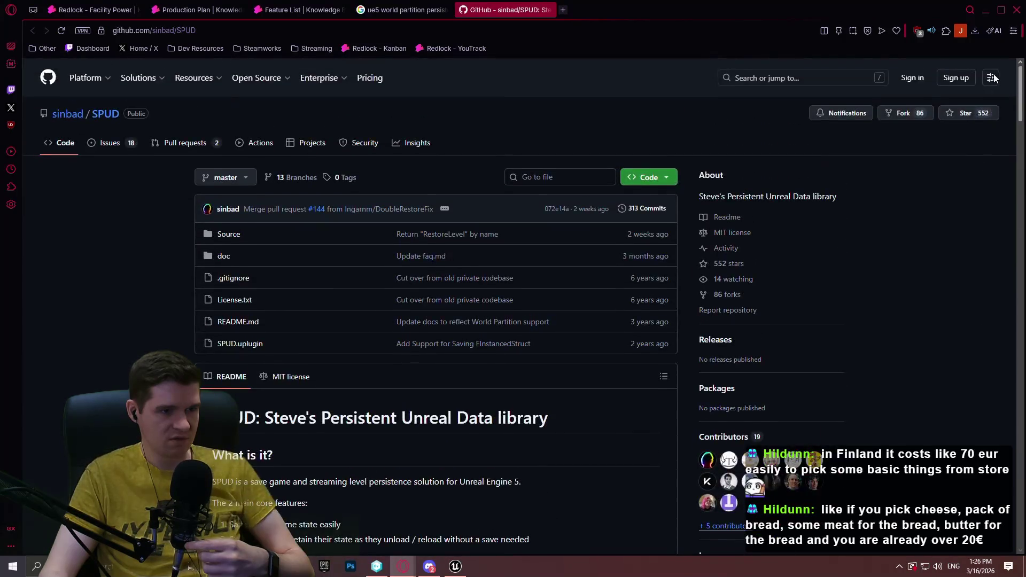
Review the SPUD issues, select the repository URL, and return to the YouTrack tabs
left_click(110, 142)
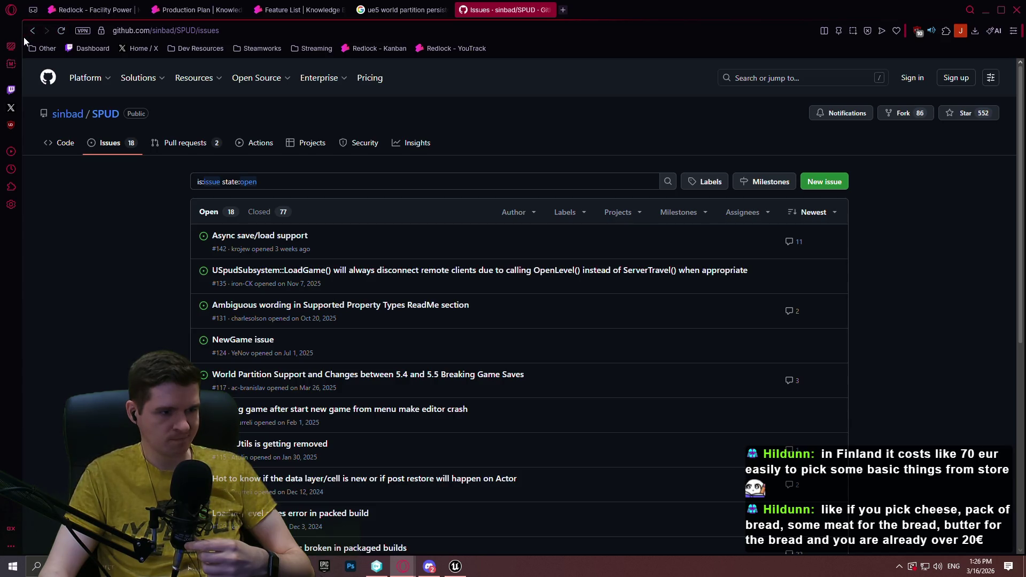
left_click(34, 30)
left_click(307, 30)
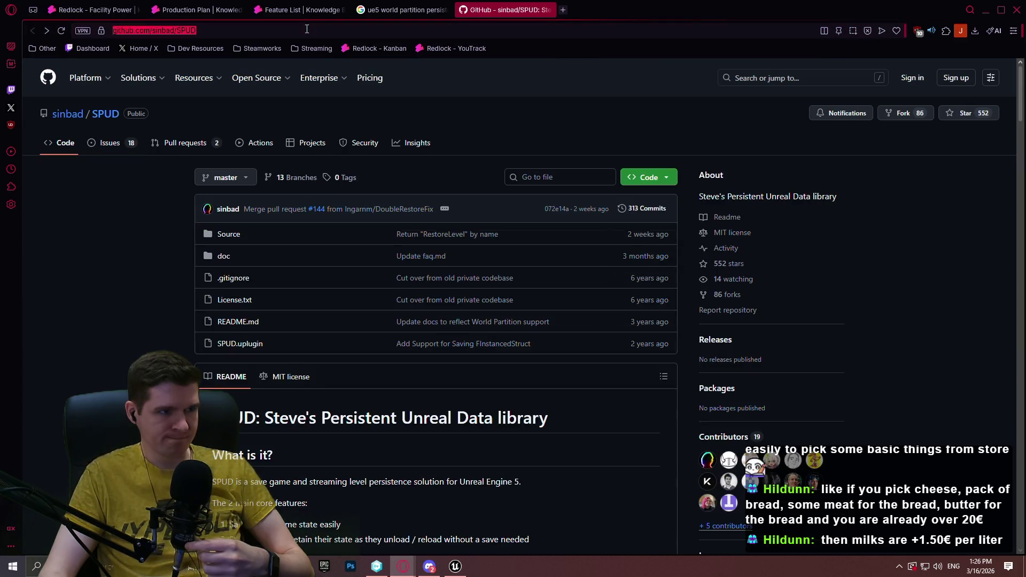
left_click(406, 7)
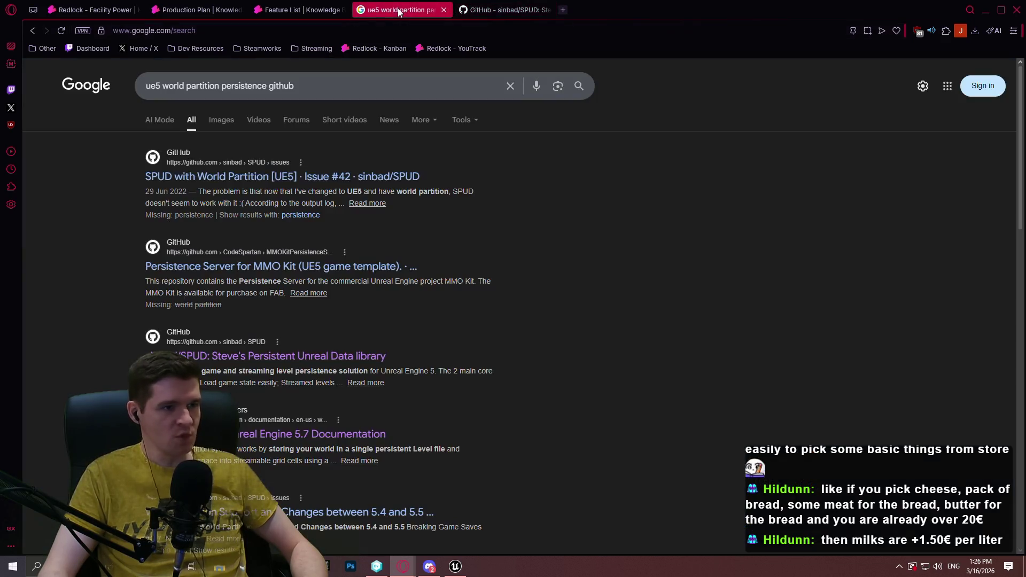
left_click(313, 9)
Append 'OR SPUD' with the pasted repository link to the Data Layer persistence note
left_click(230, 9)
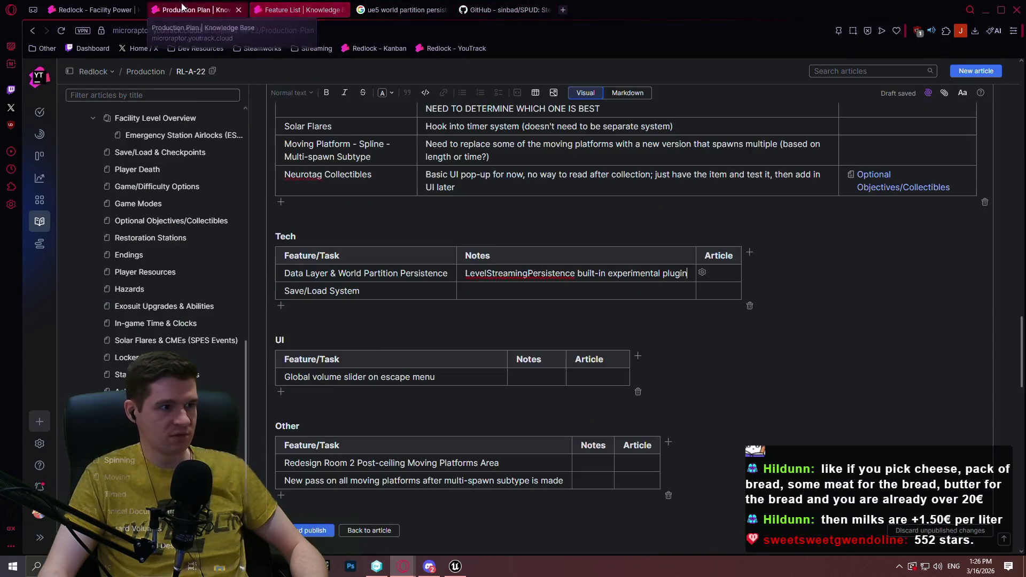
left_click(68, 10)
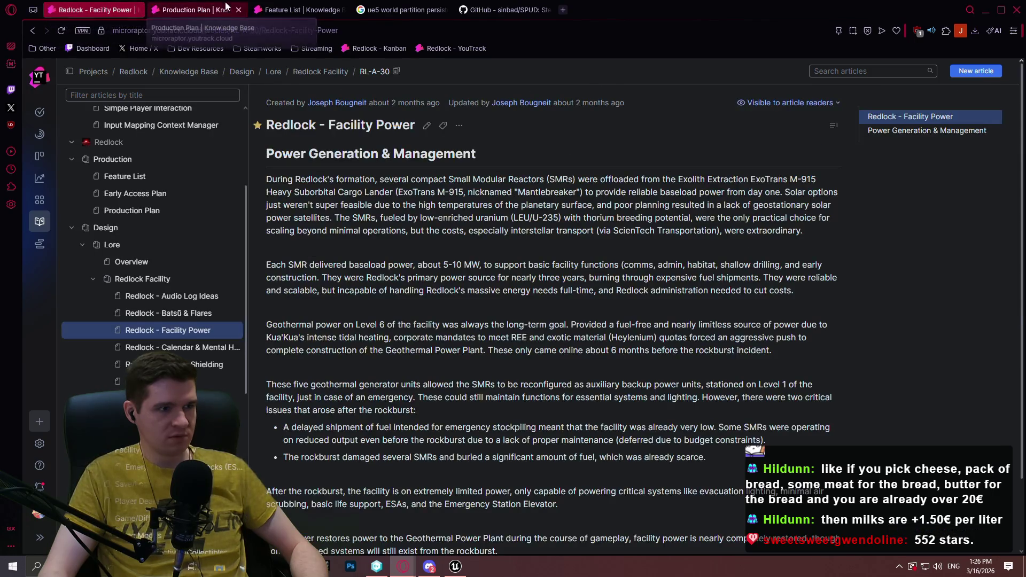
left_click(197, 10)
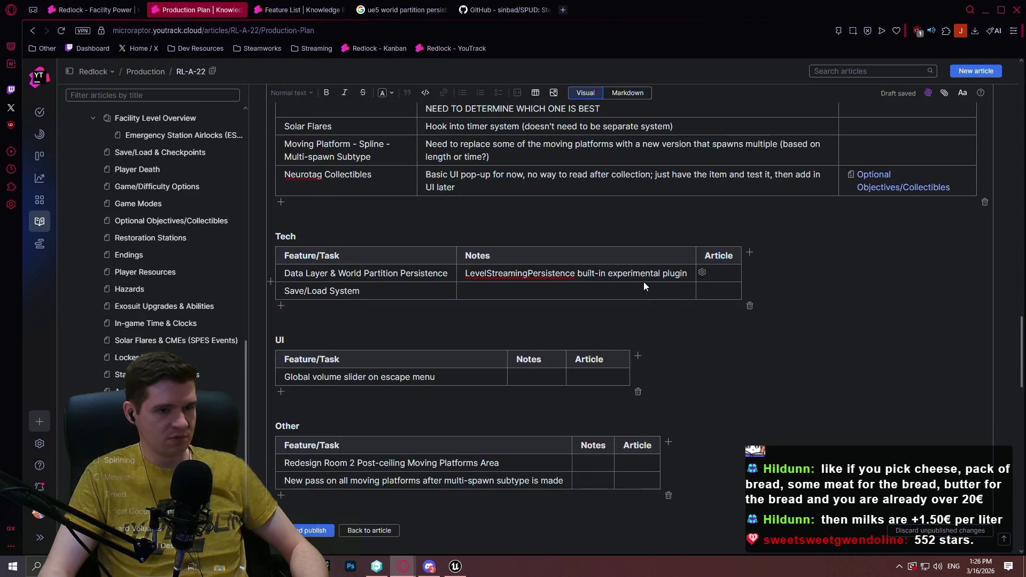
type("OR (")
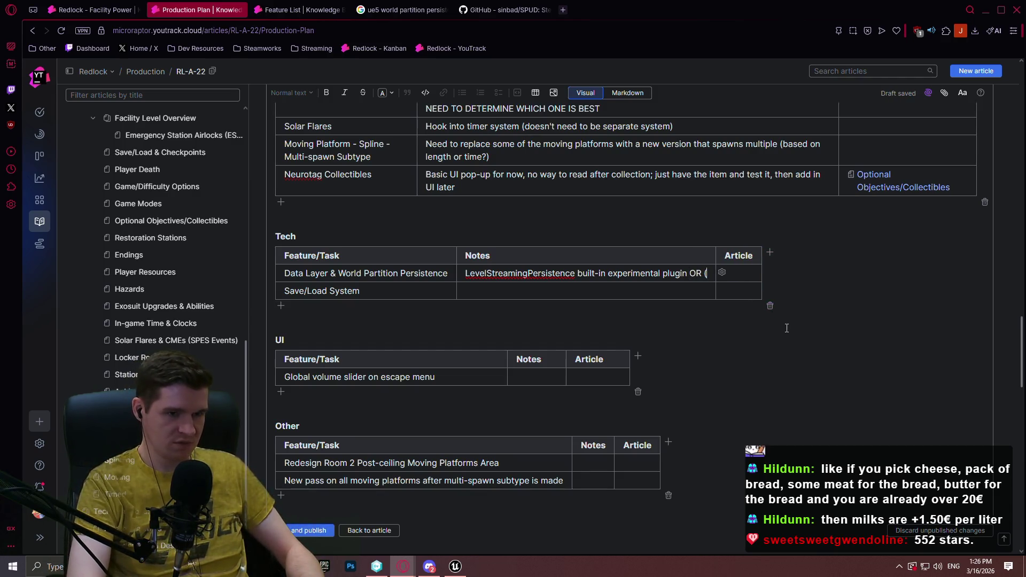
type("https://github.com/sinbad/SPUD")
type(")")
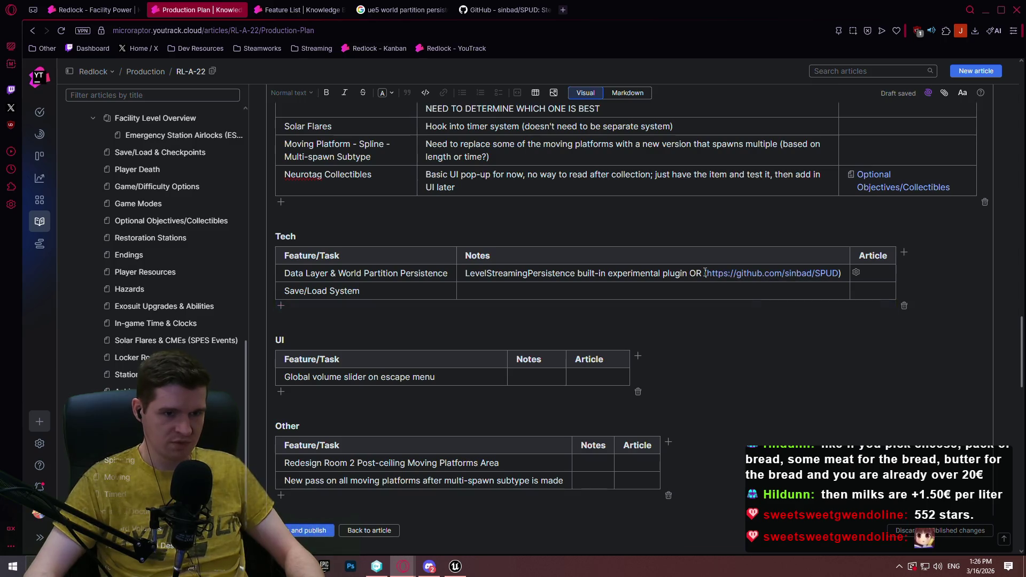
left_click(703, 273)
type("SPUD")
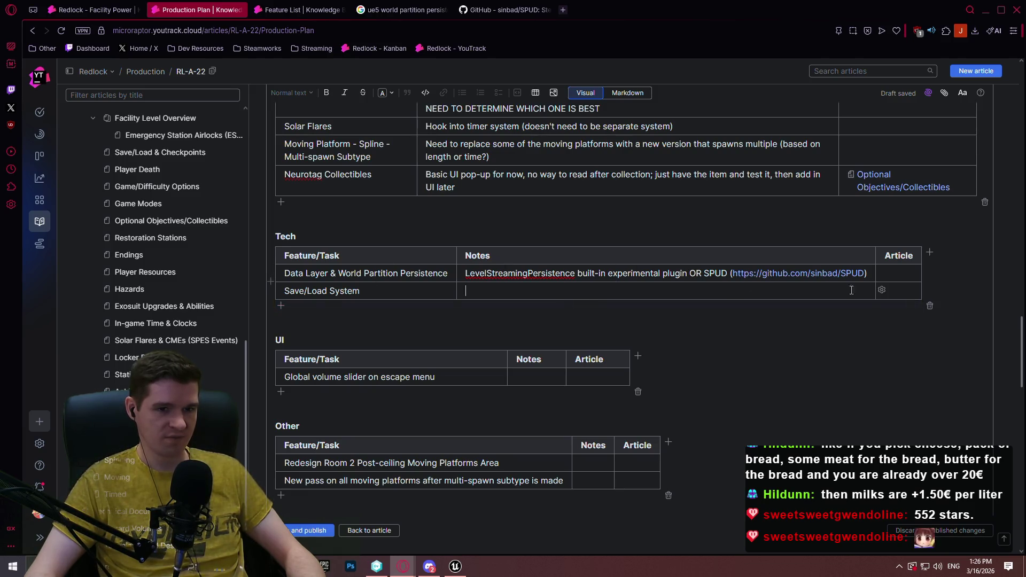
Link article RL-A-27 (Save/Load & Checkpoints) in the Save/Load System row's Article cell
left_click(903, 291)
type("NEE")
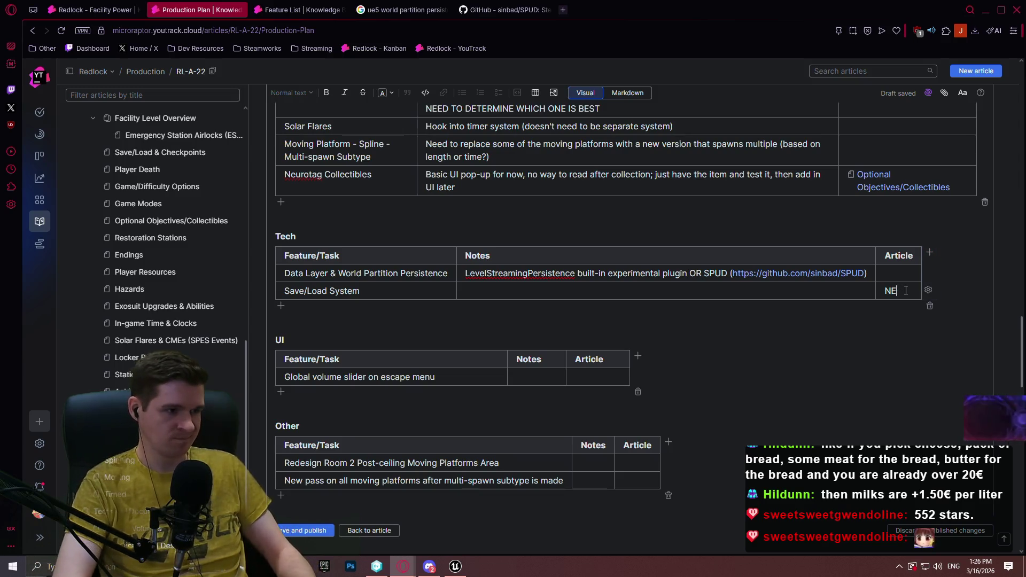
key("BackSpace")
key("BackSpace")
key("BackSpace")
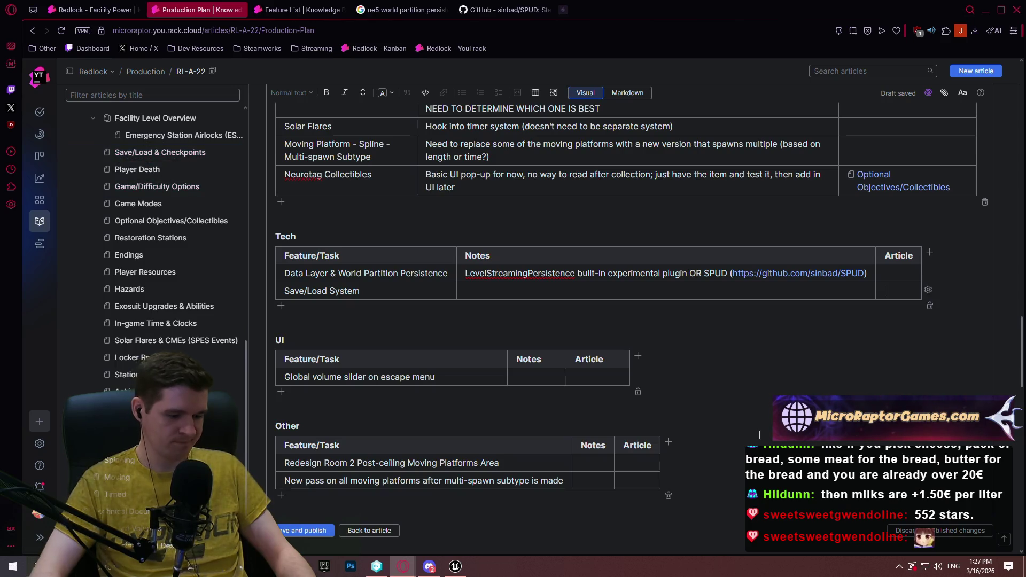
type("RL-A-27")
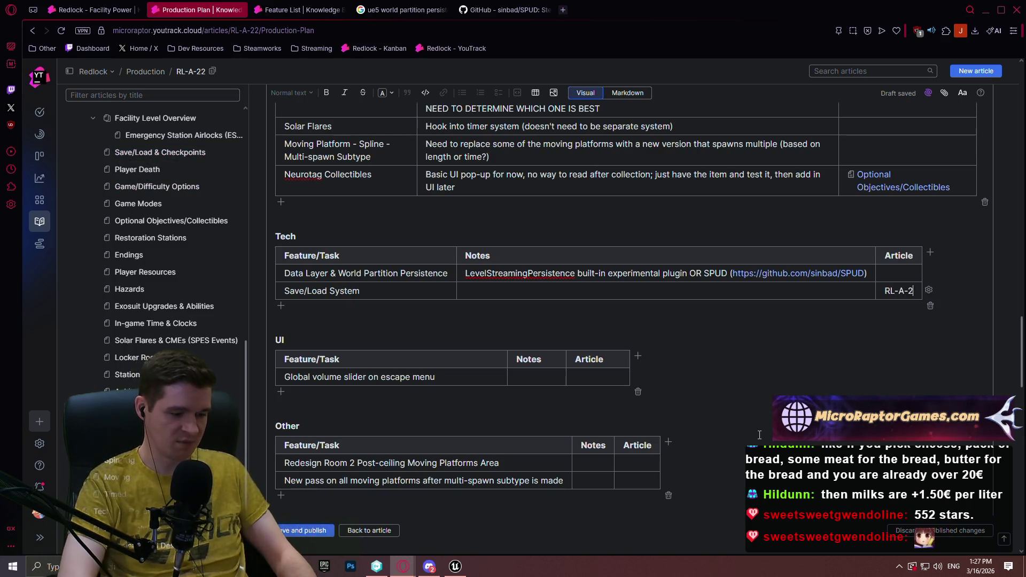
key("Return")
key("BackSpace")
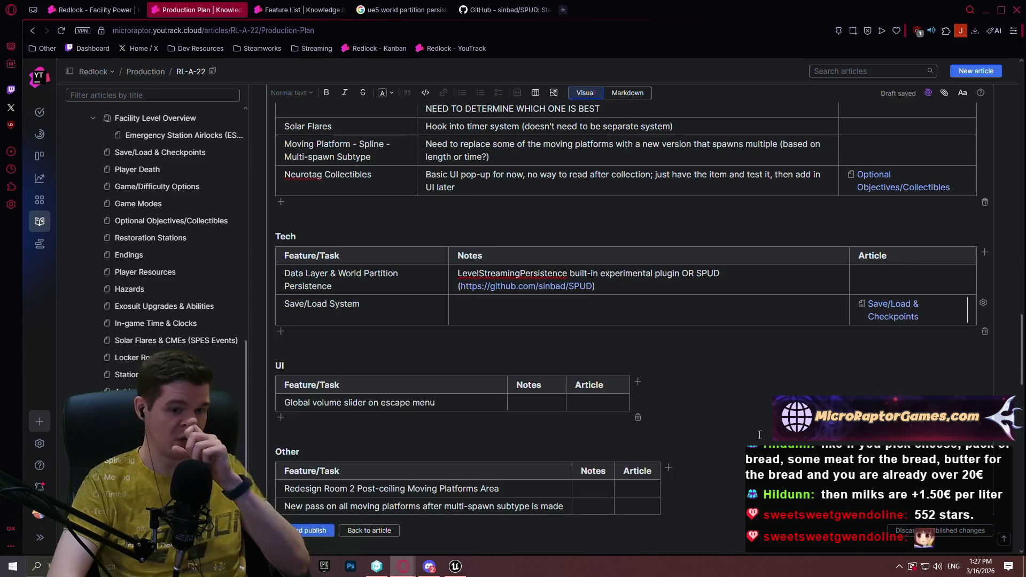
Enter NEED in the Data Layer & World Partition Persistence Article cell
left_click(892, 279)
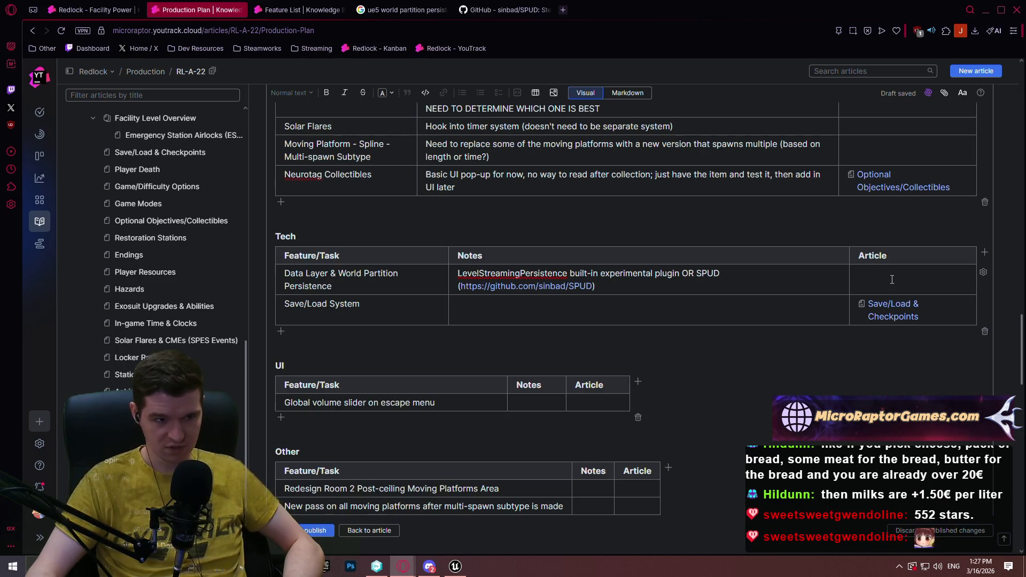
type("NEED")
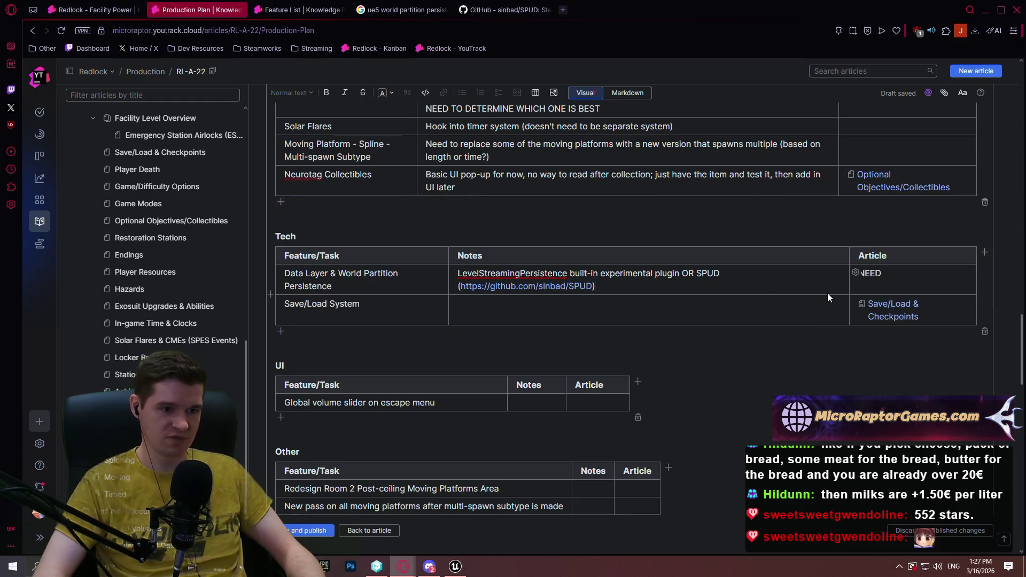
key("ctrl+Return")
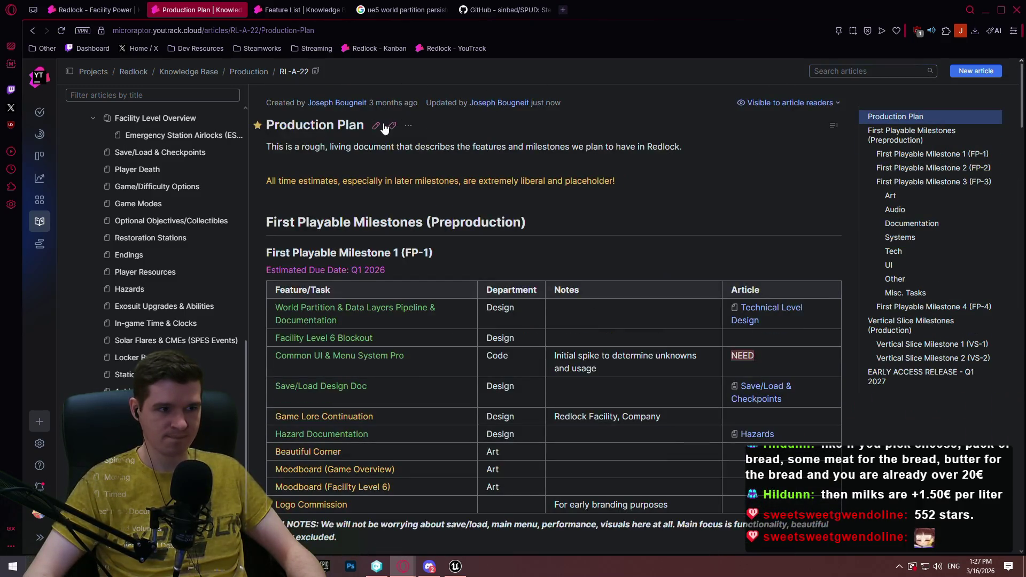
key("e")
Add the line 'Necessary for Save/Load System, investigate first' to the Data Layer notes
mouse_move(1023, 77)
left_mouse_down()
mouse_move(1001, 274)
mouse_move(1012, 168)
mouse_move(977, 357)
mouse_move(992, 322)
mouse_move(805, 310)
left_mouse_up()
left_click(805, 310)
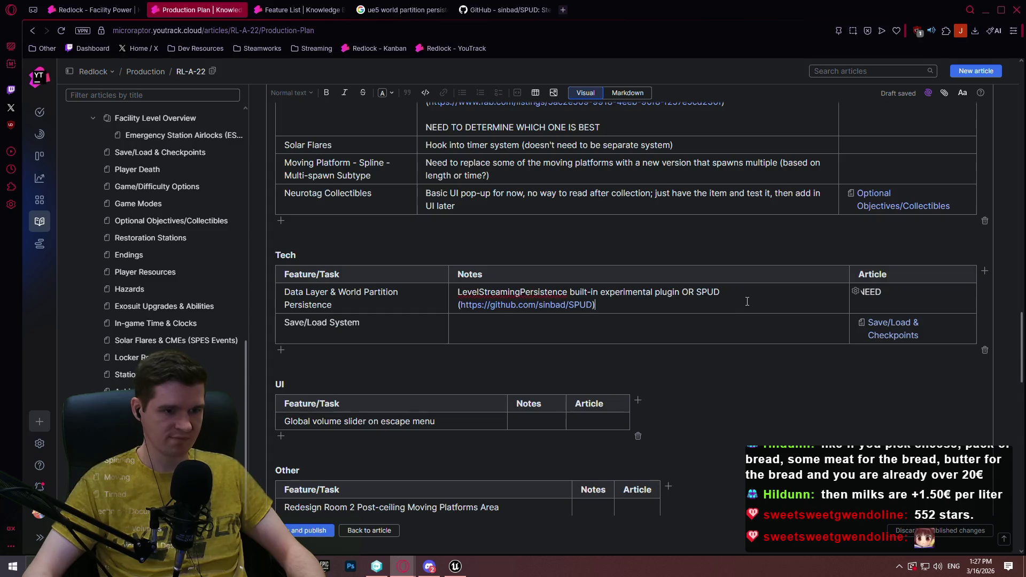
key("Return")
type("Necessary for S")
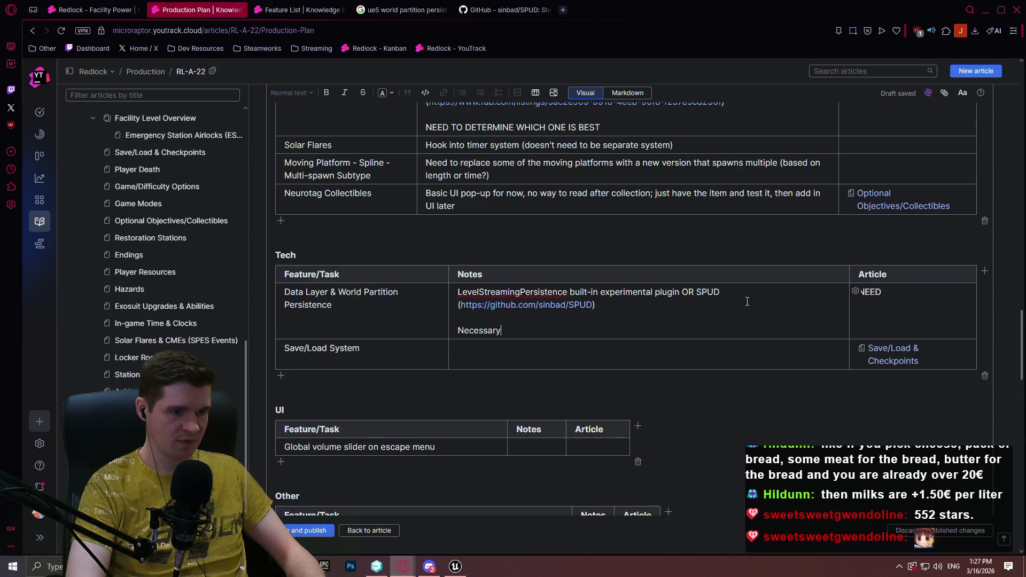
type("ave")
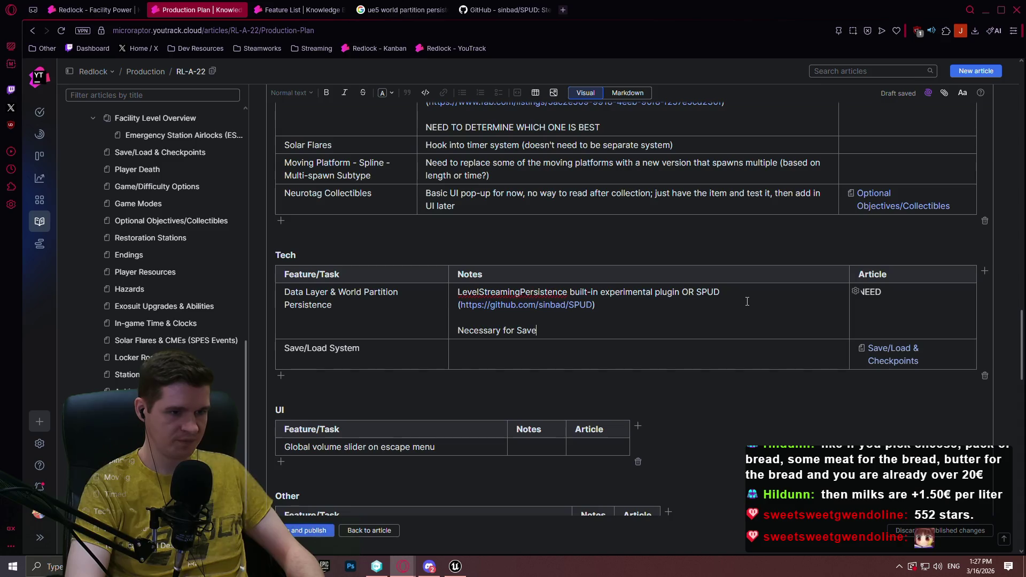
type("/Load System")
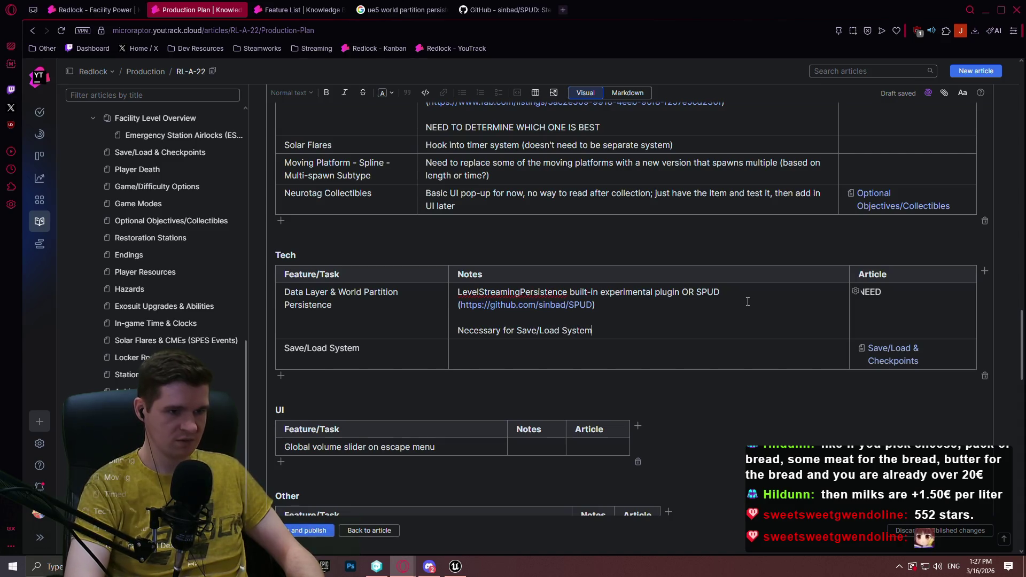
type(", investigate first")
scroll(429, 247, "down", 2)
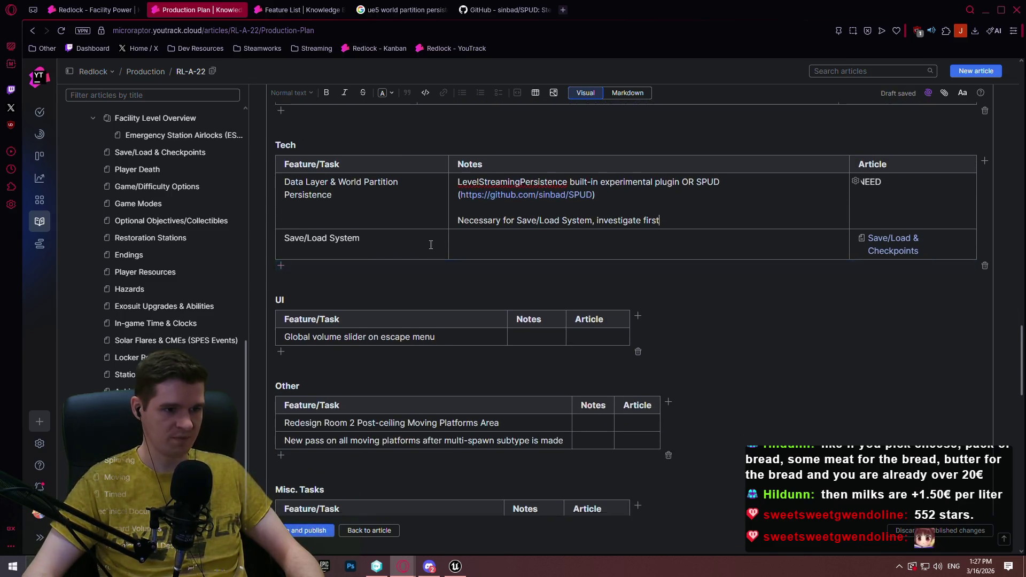
scroll(430, 246, "down", 1)
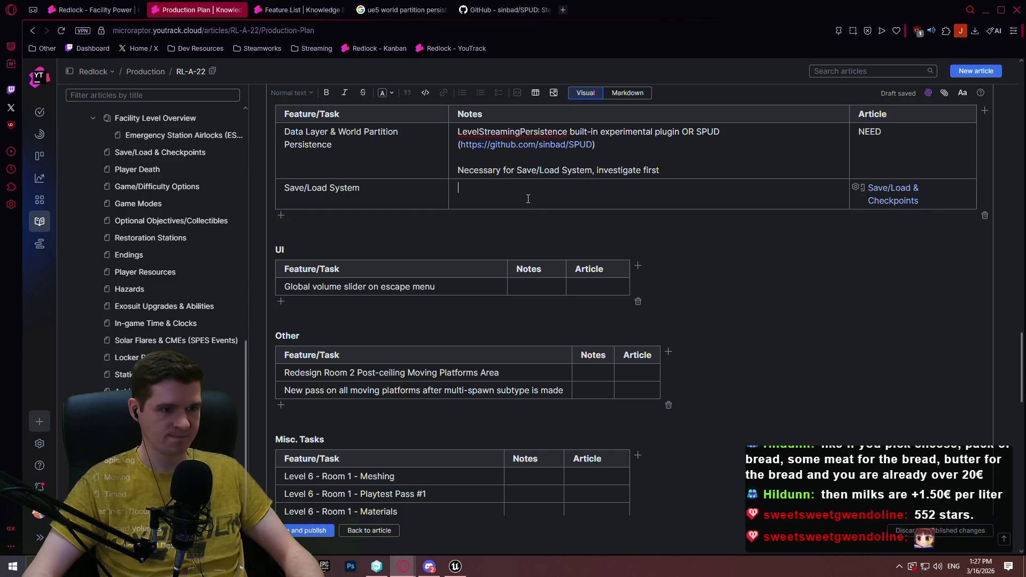
Write 'Working basic save/load; functionality on startup widget' in the Save/Load System notes
type("Working ")
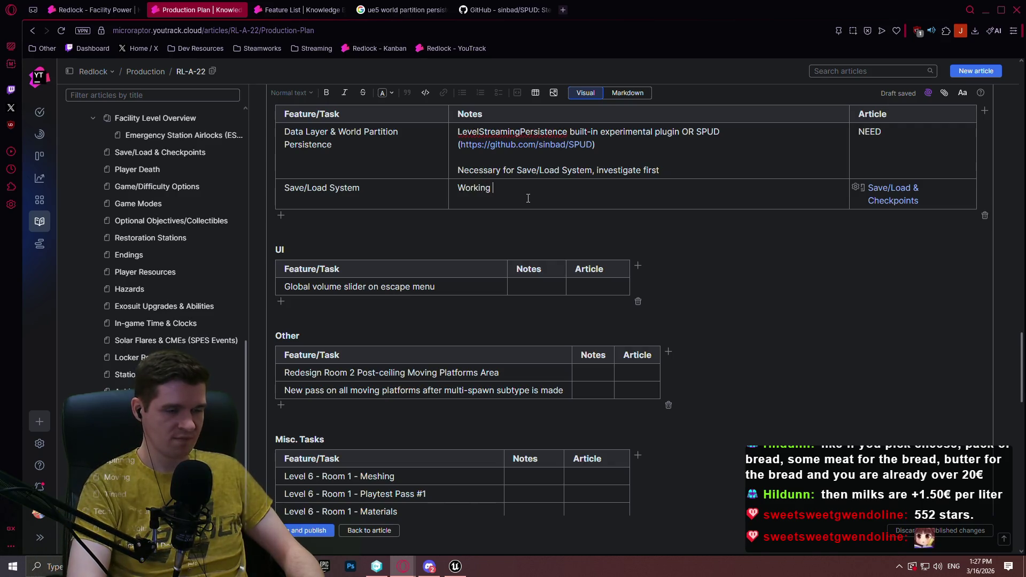
type("basic")
key("BackSpace")
key("BackSpace")
type("save/load; functionalit")
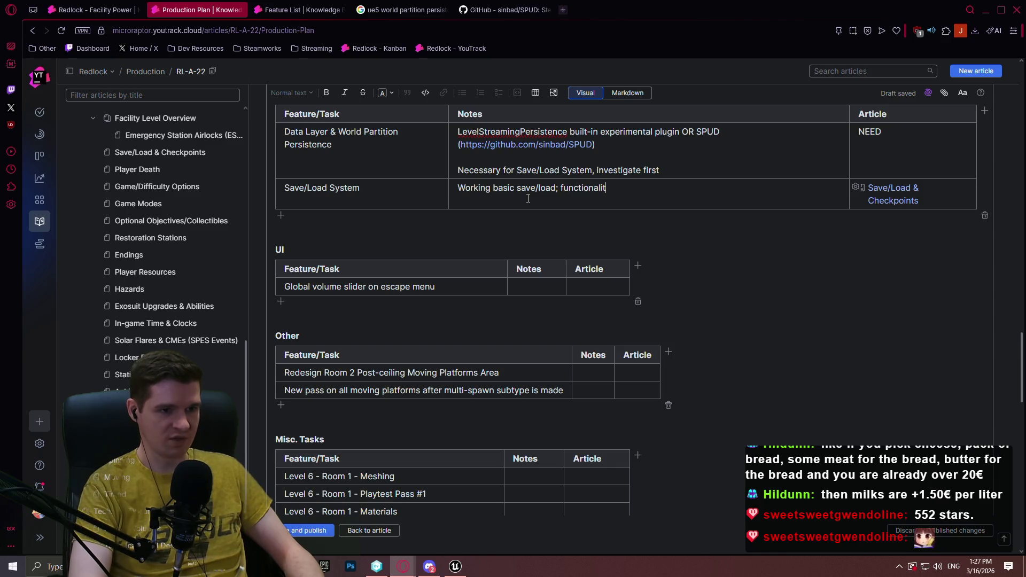
type("get")
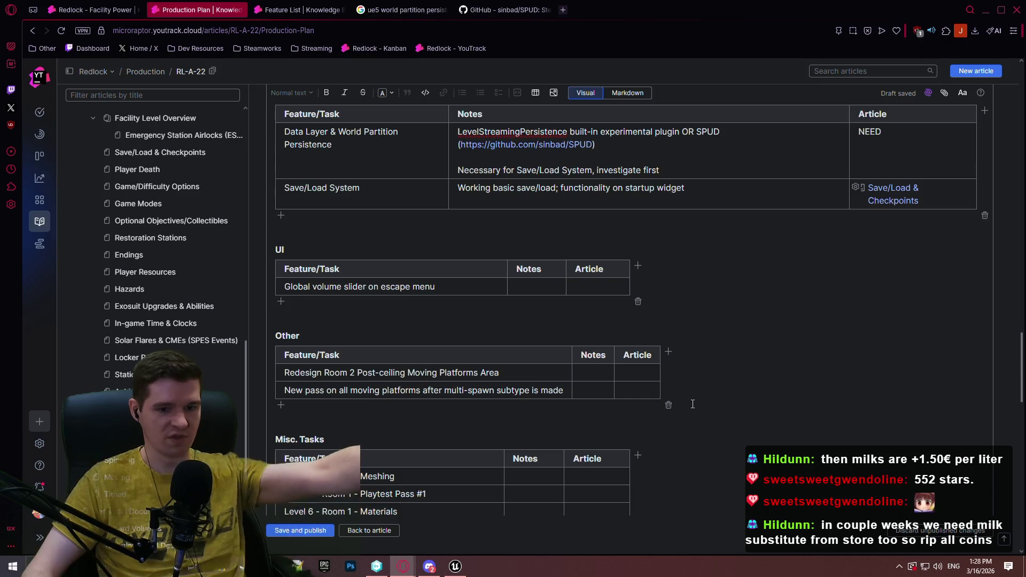
scroll(695, 401, "down", 2)
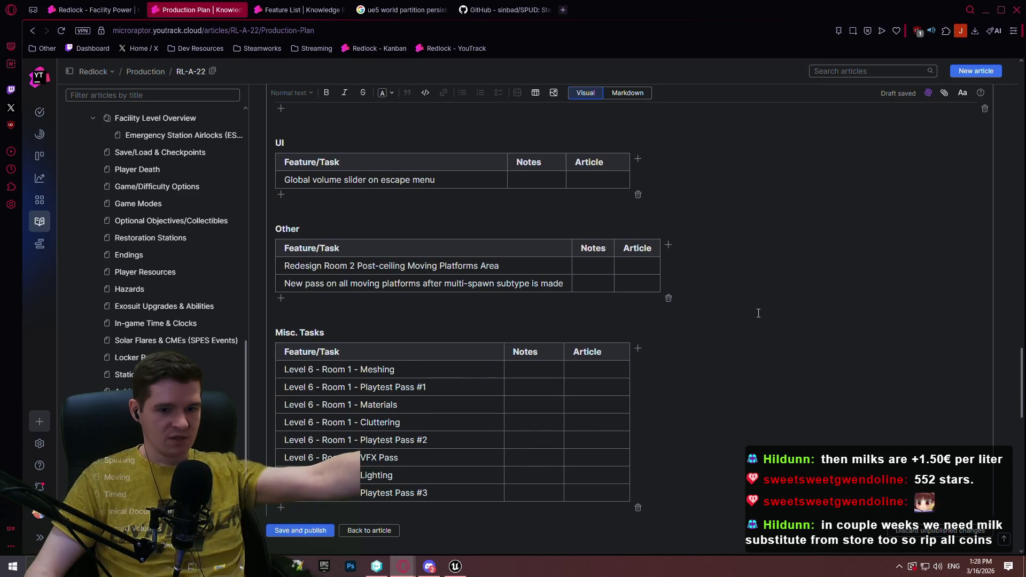
scroll(751, 317, "down", 4)
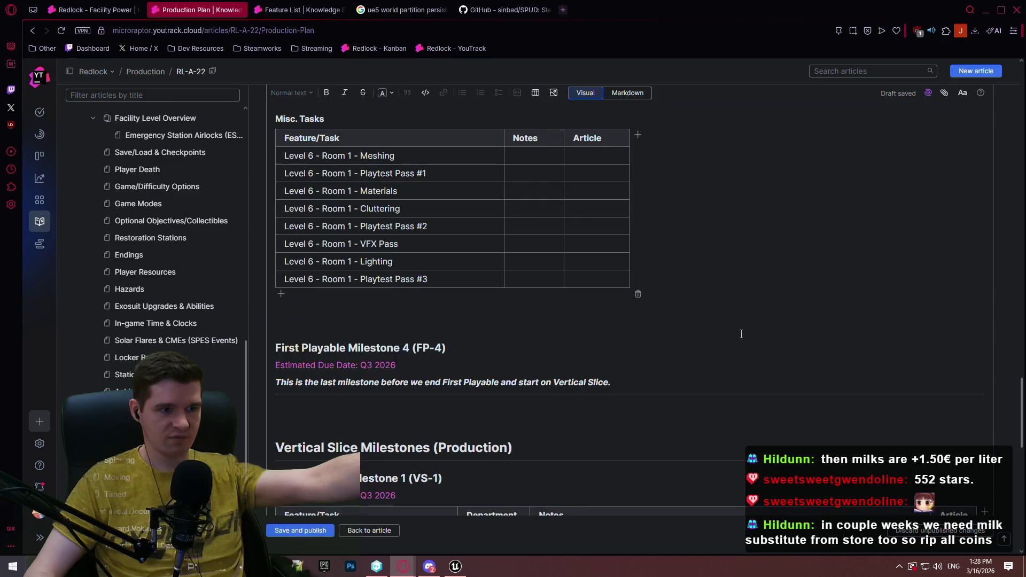
scroll(753, 321, "up", 3)
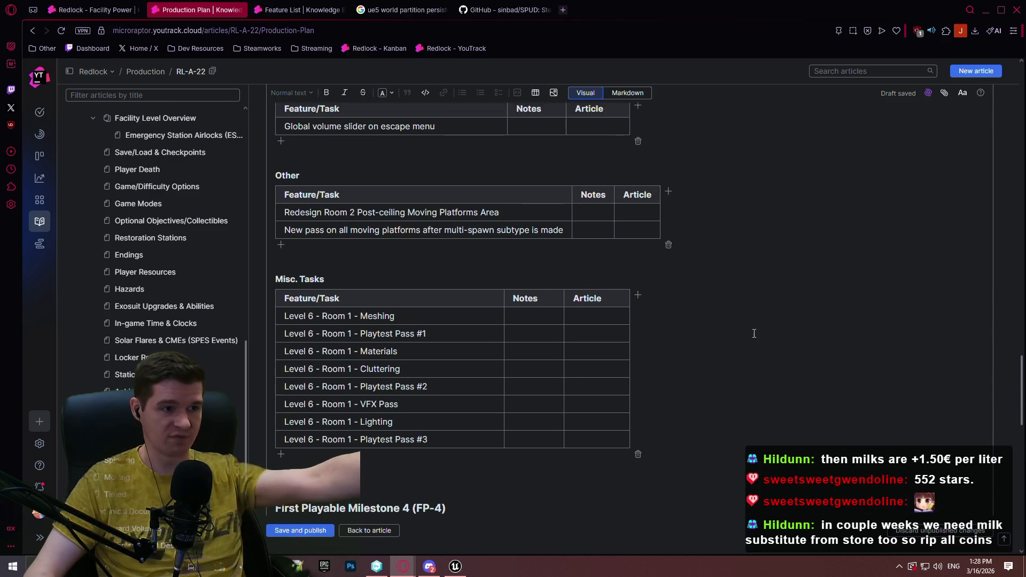
scroll(754, 329, "up", 1)
scroll(755, 320, "down", 1)
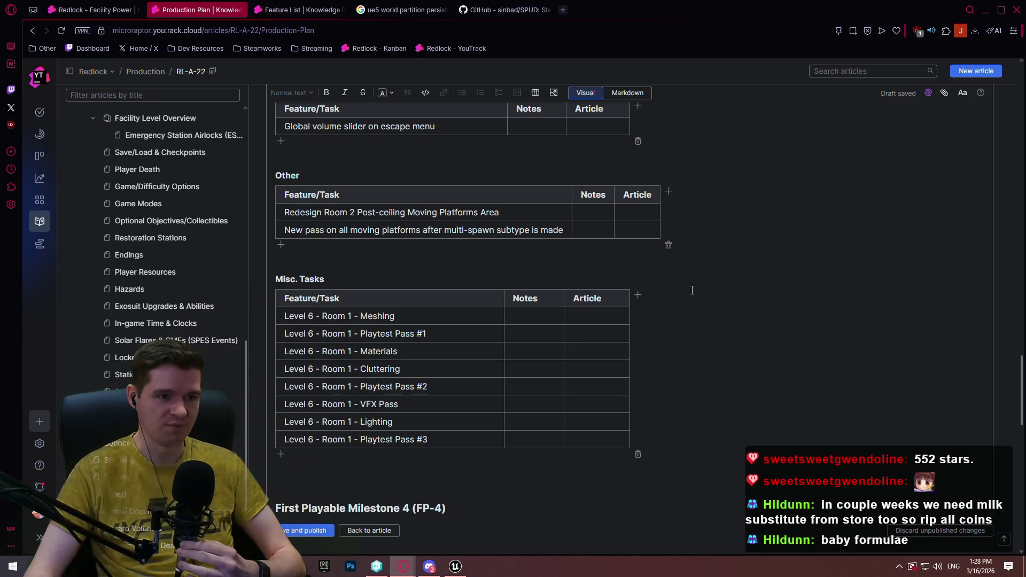
scroll(431, 222, "up", 2)
left_click(533, 270)
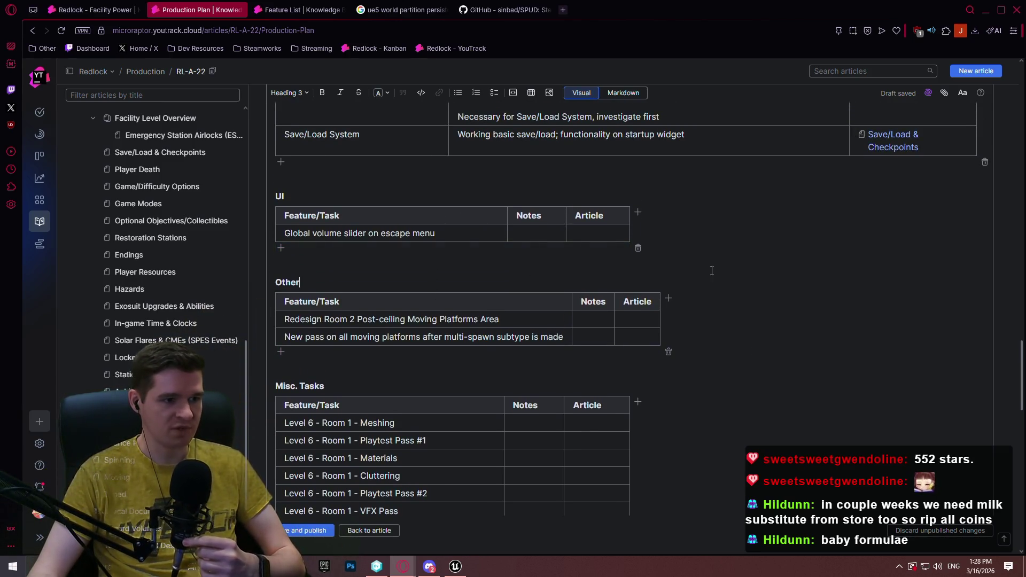
left_click(543, 229)
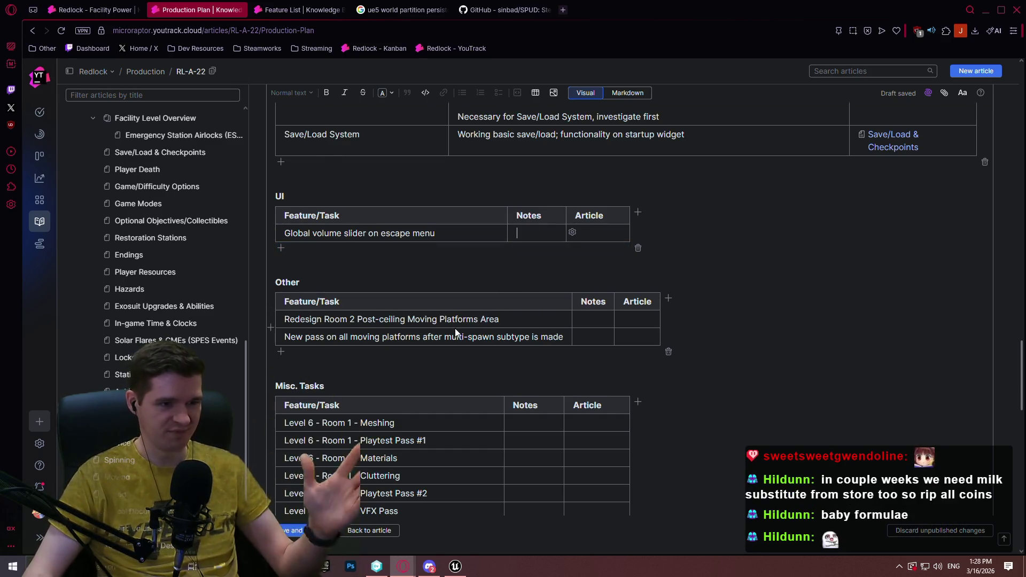
scroll(478, 318, "down", 2)
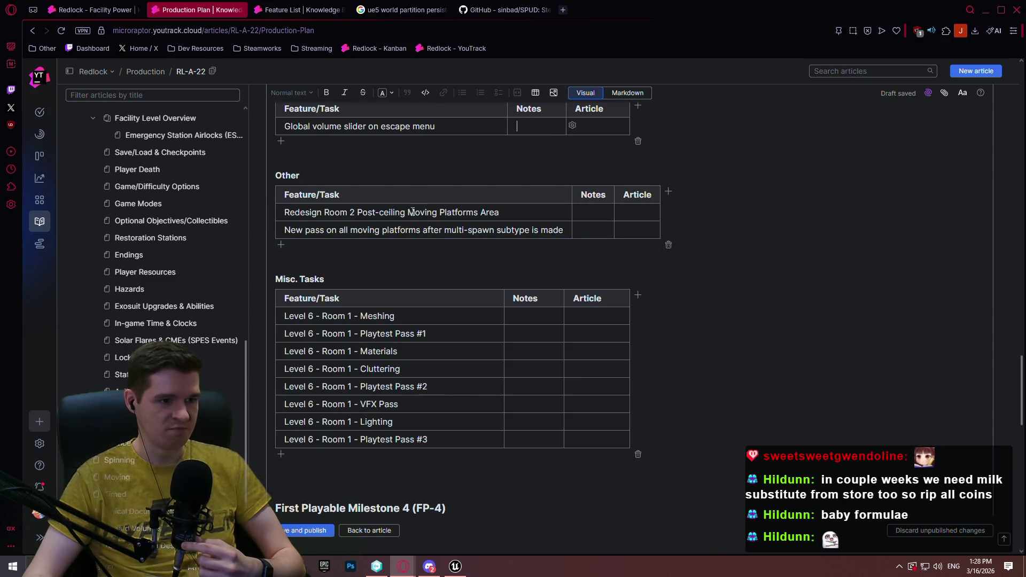
Note Room 2 as boring with lots of waiting, and suggest replacing solo/longer moving platforms
left_click(579, 212)
type("VERY")
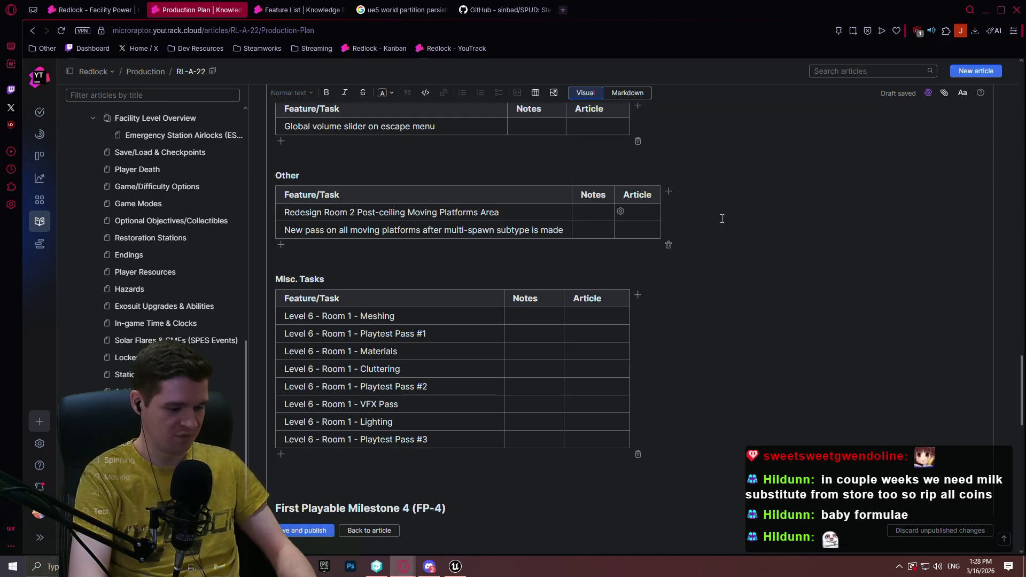
type(" BORI")
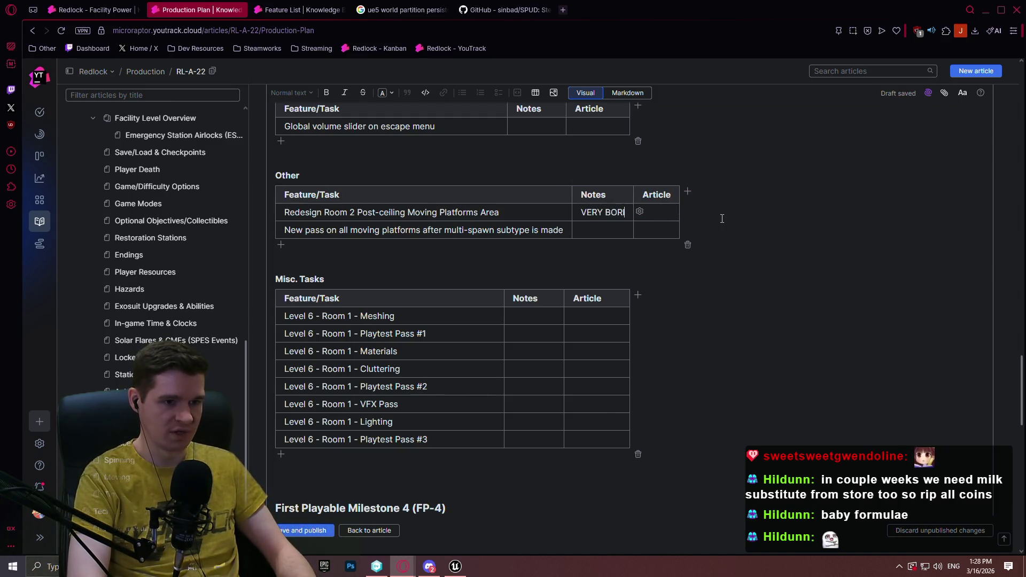
type("NG part o")
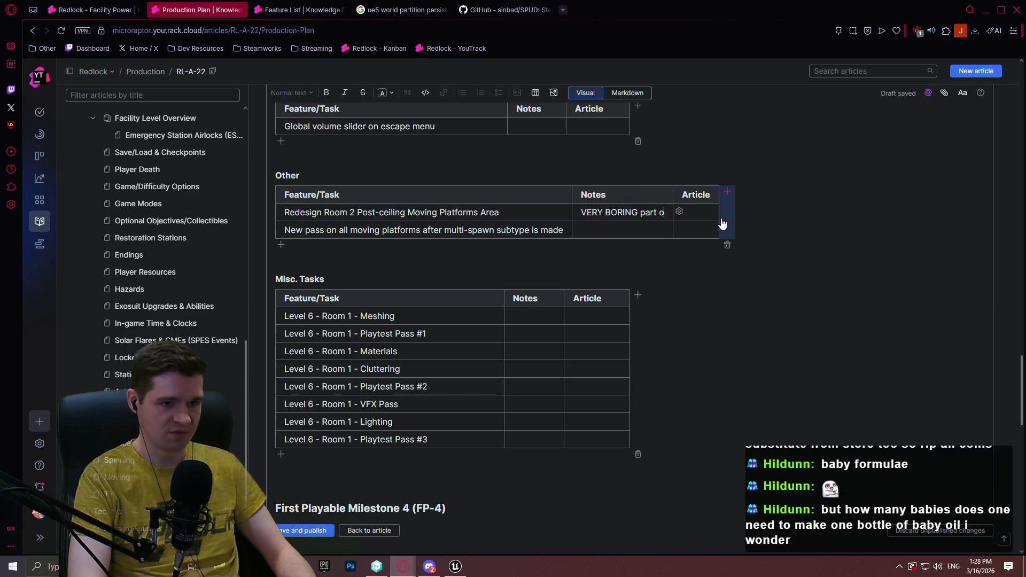
type("f the level, o")
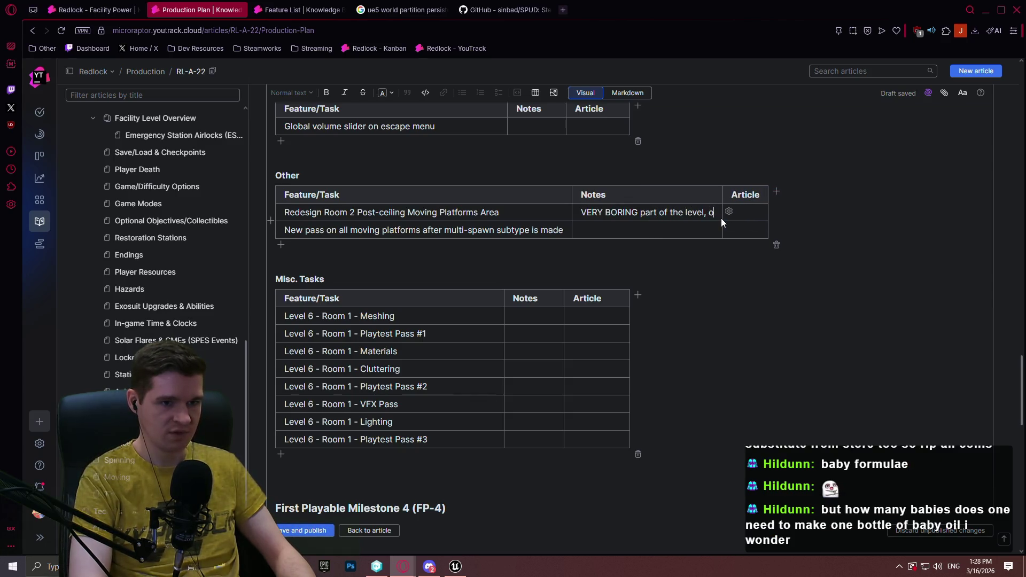
key("BackSpace")
type("lots of waiting")
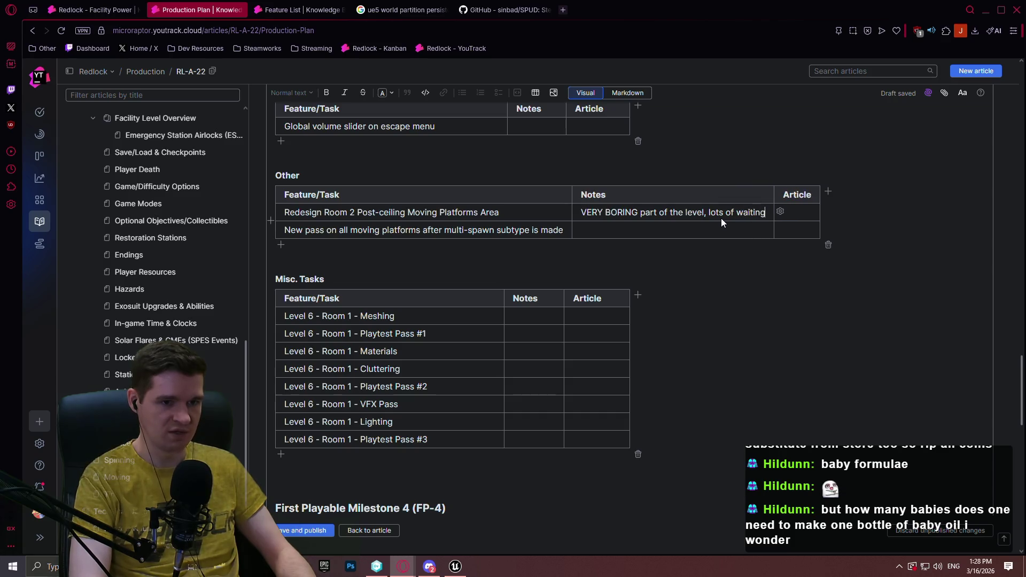
type(", could add in s")
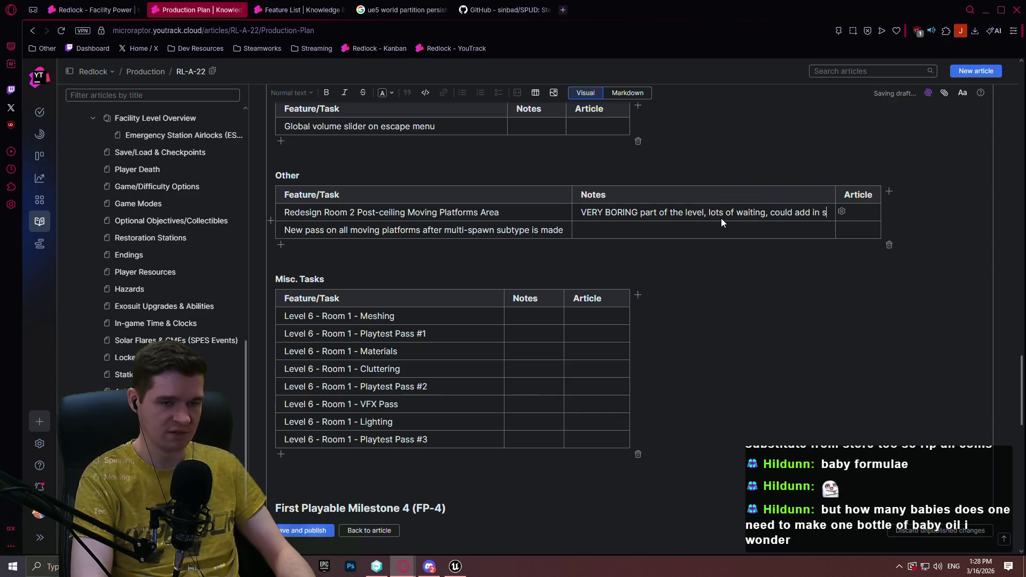
type("mall platform")
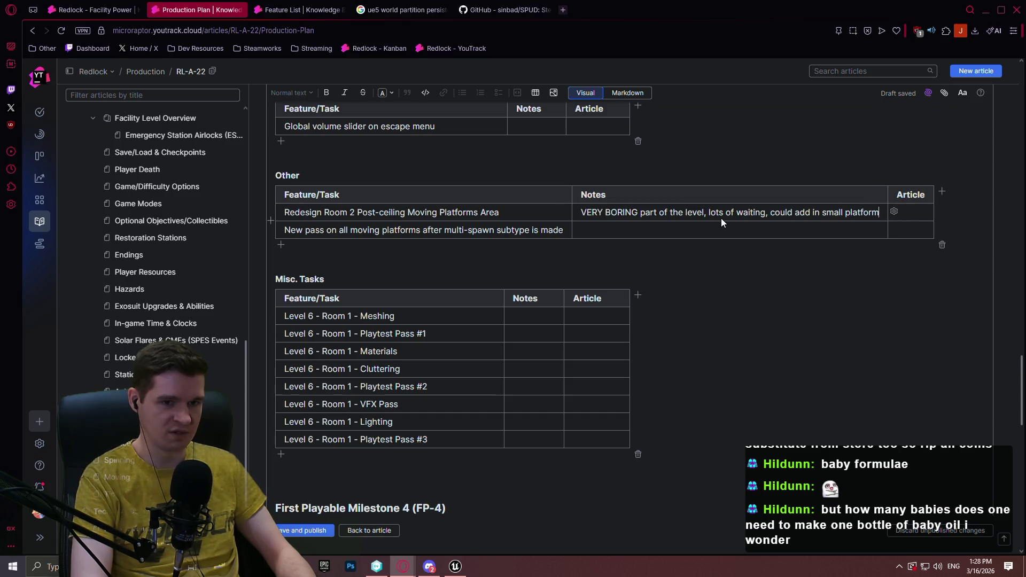
type("ing section here")
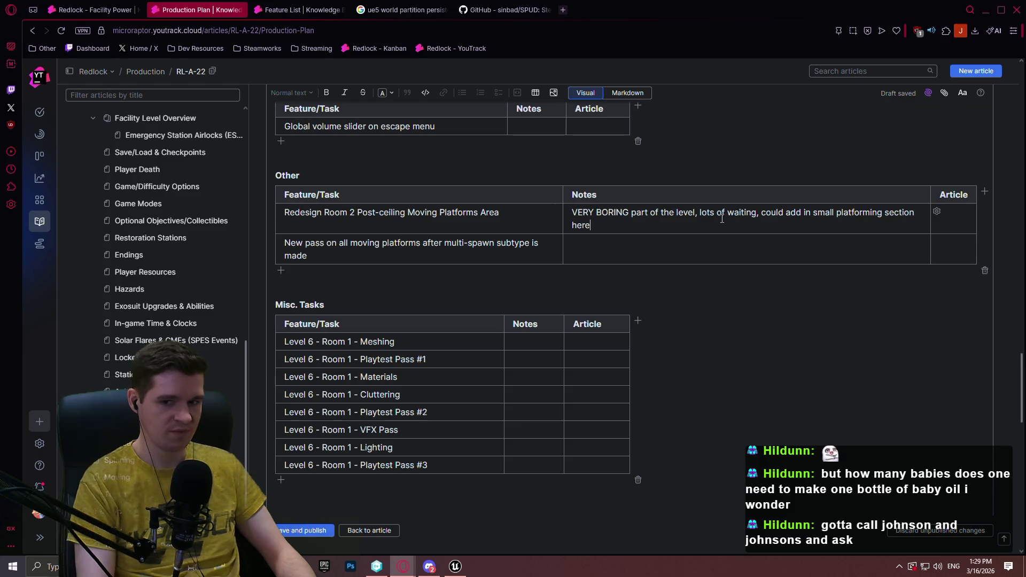
left_click(632, 248)
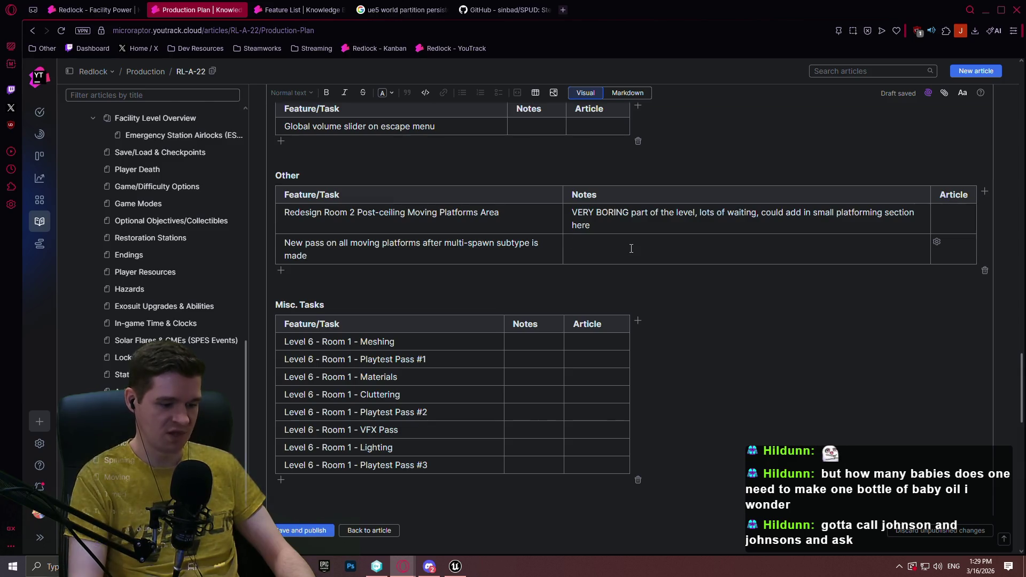
type("Replace solo")
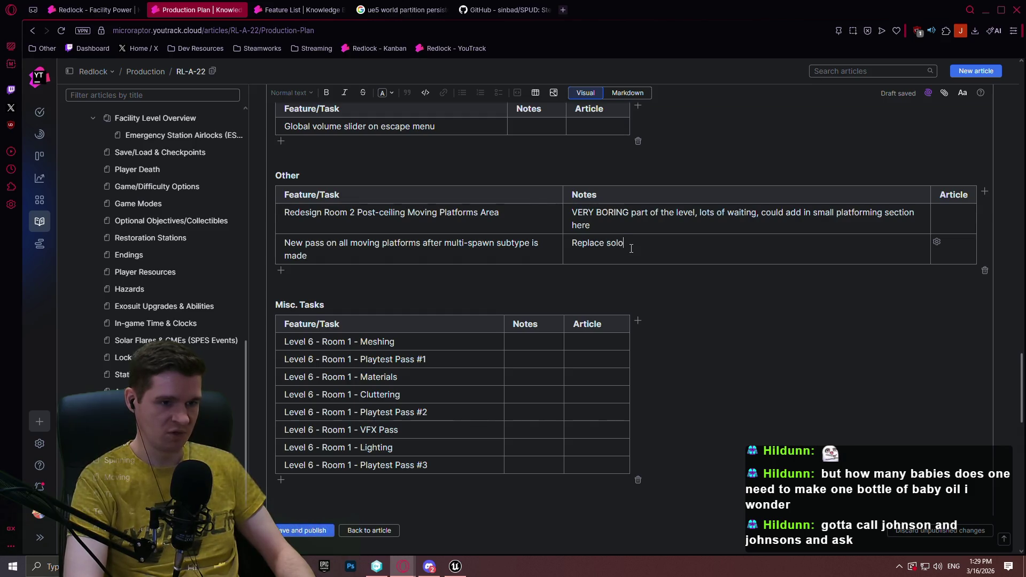
type("/longer moving platforms t")
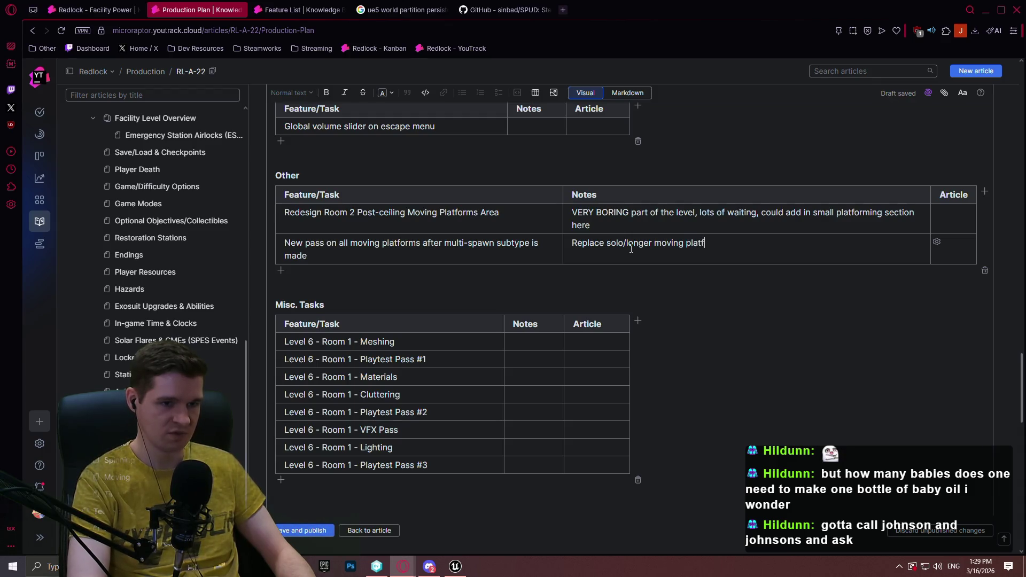
type("o red")
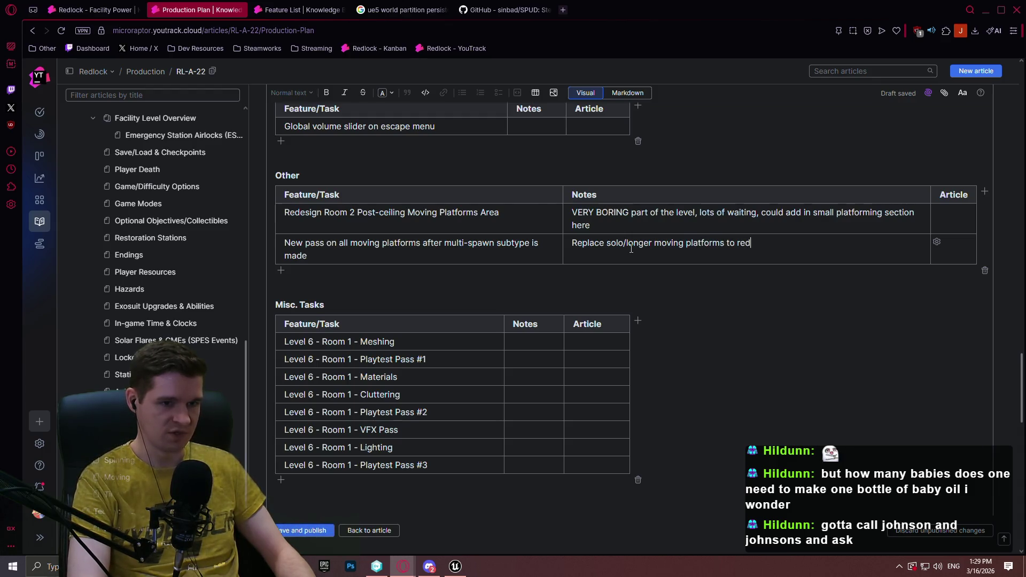
type("uce waiting, OR")
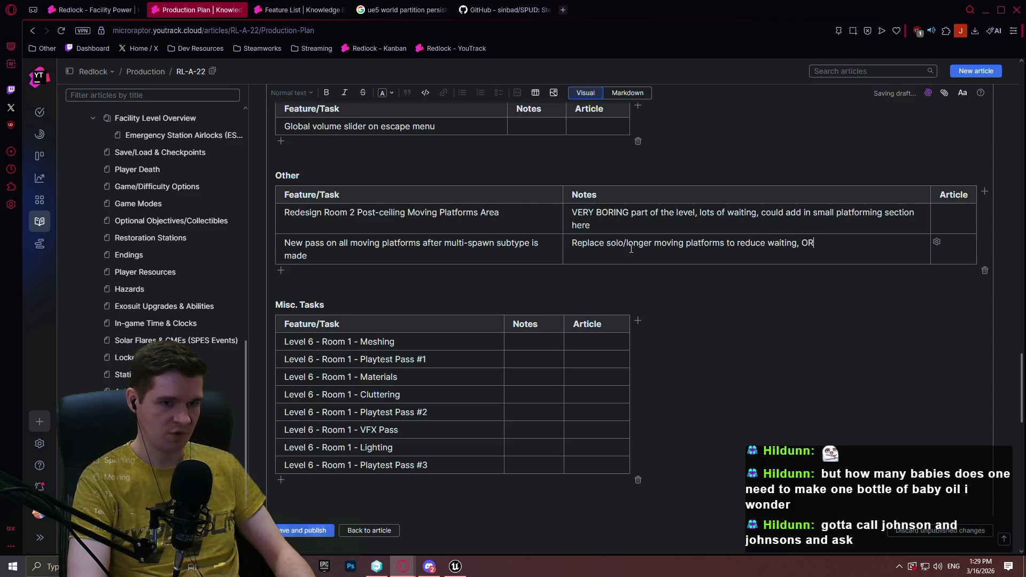
type(" find alternative s")
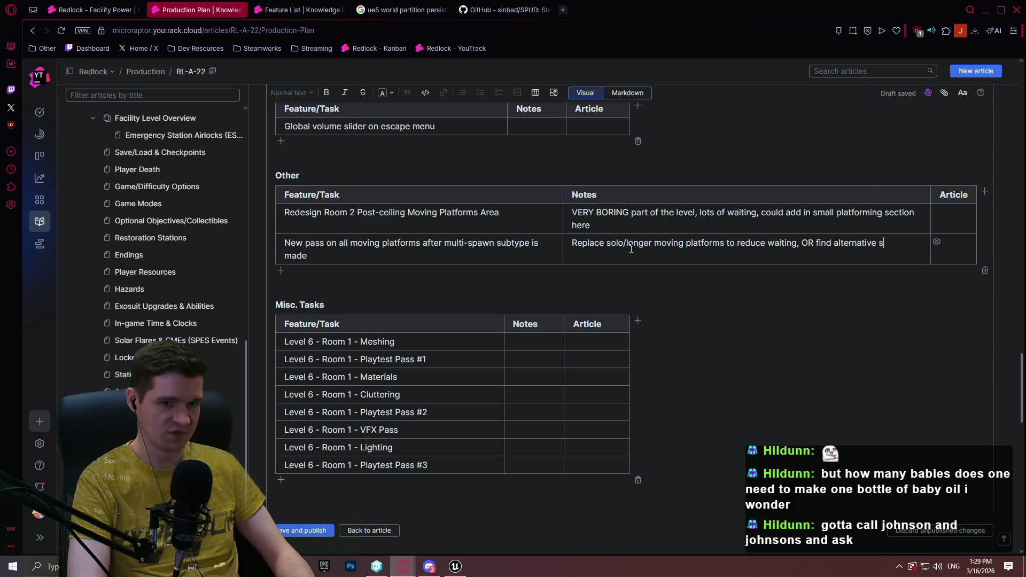
key("BackSpace")
key("BackSpace")
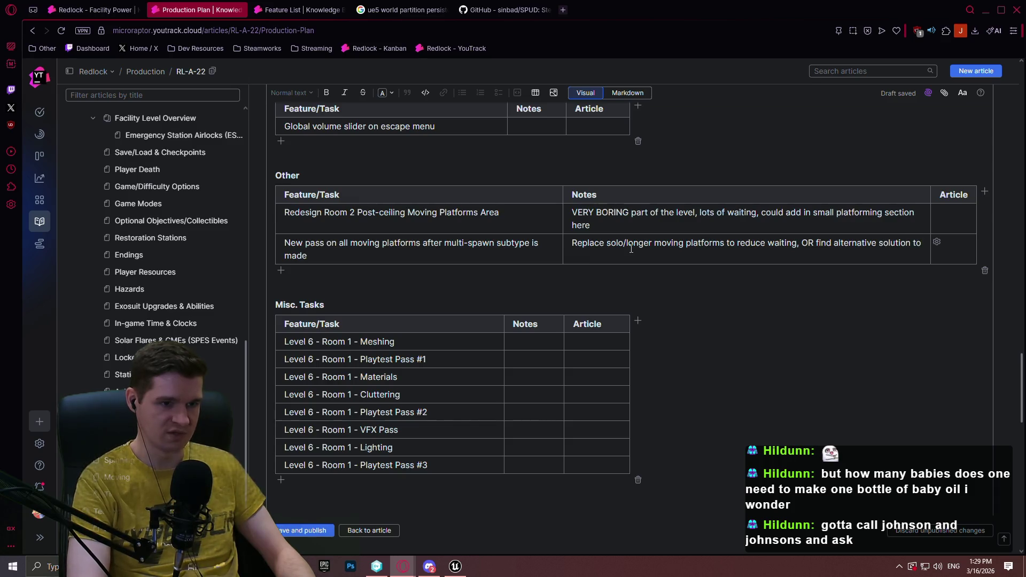
type("ng waiting ti")
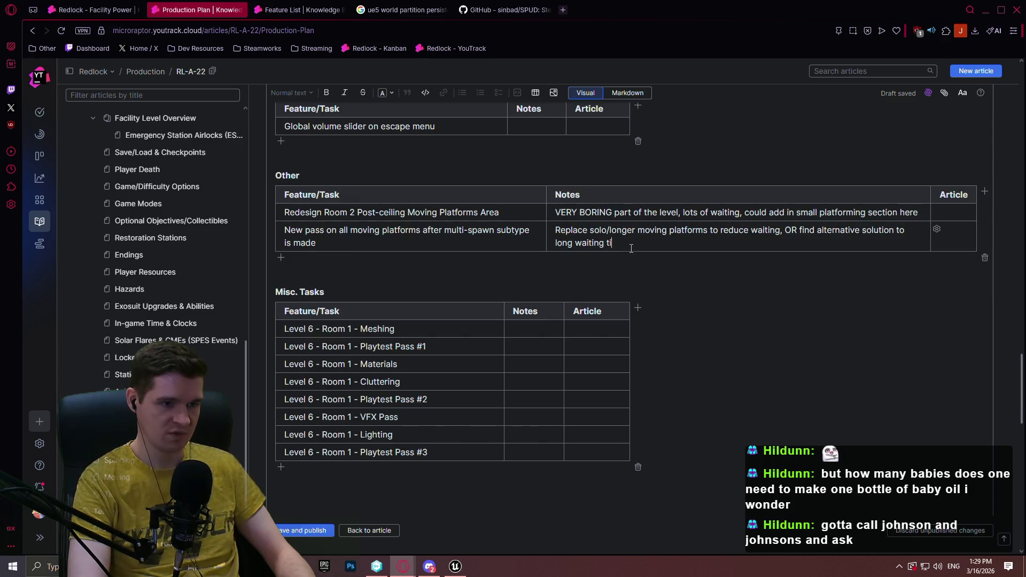
type("mes because th")
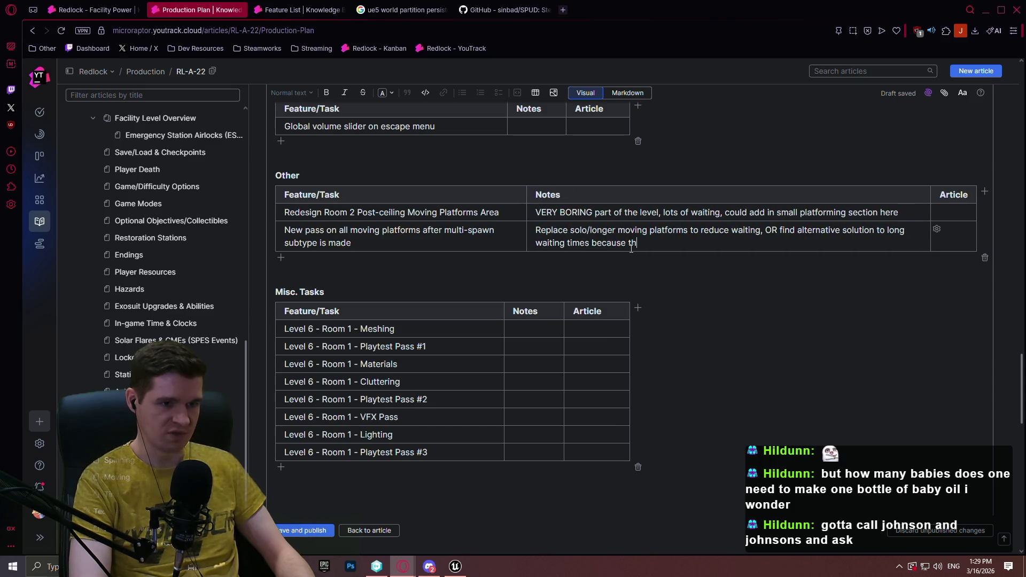
key("BackSpace")
key("BackSpace")
key("BackSpace")
type(" waiting US")
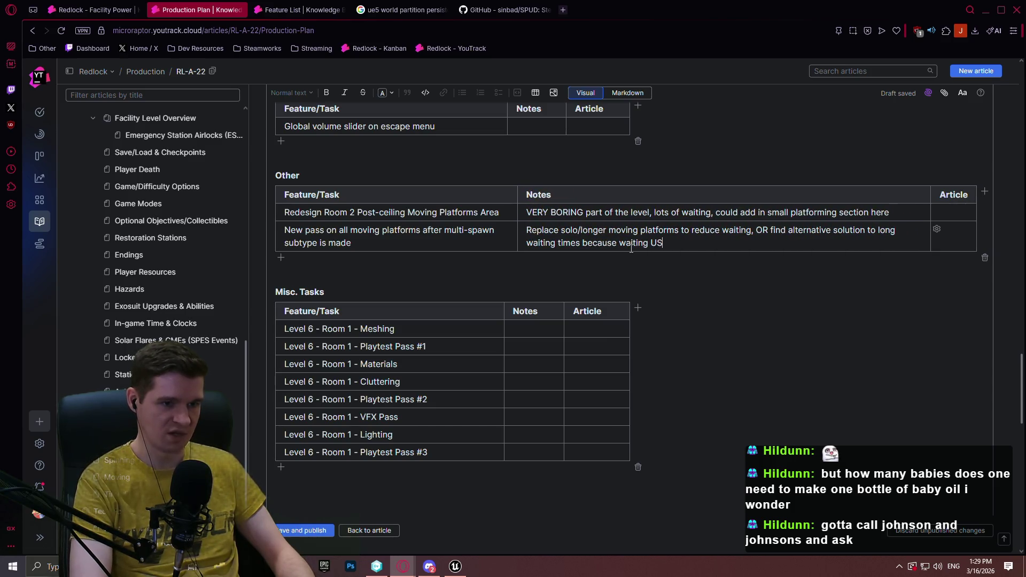
key("BackSpace")
key("BackSpace")
type("SUCKS")
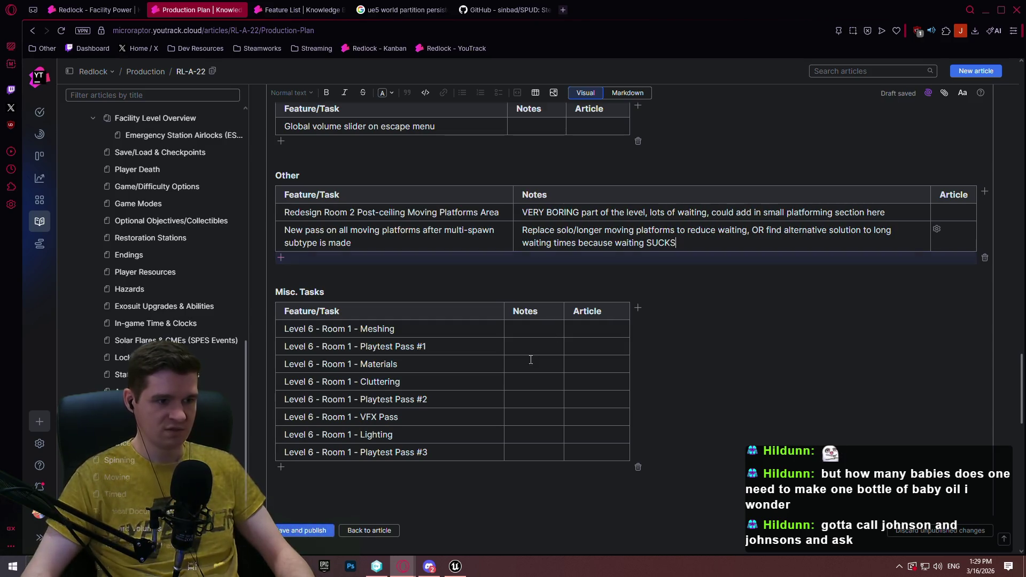
scroll(502, 360, "down", 1)
scroll(487, 337, "down", 1)
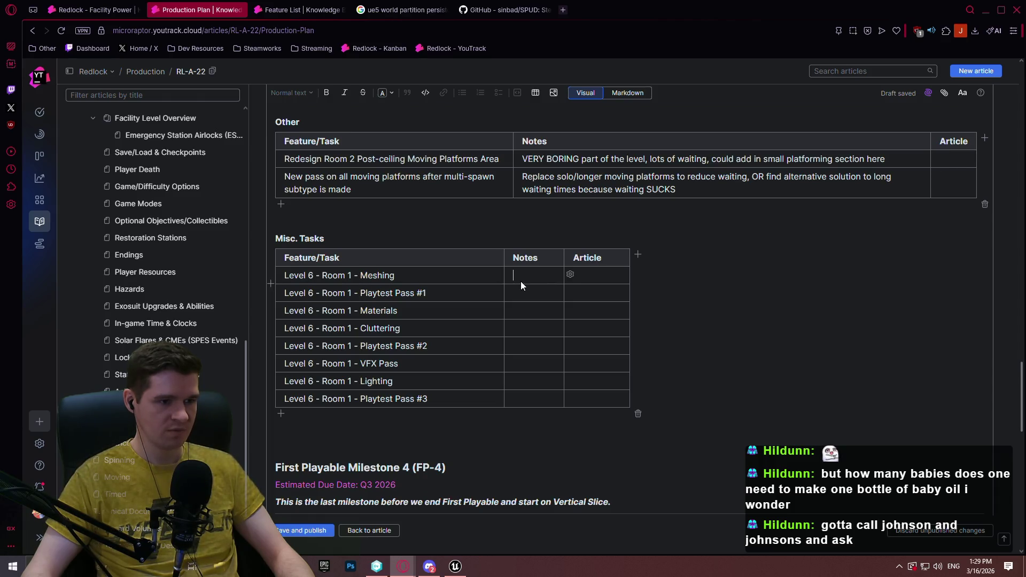
Add a Misc. Tasks note: tasks done in order, beautiful corner-ish quality for first room by end of FP-3
left_click(458, 239)
key("Return")
type("All of t")
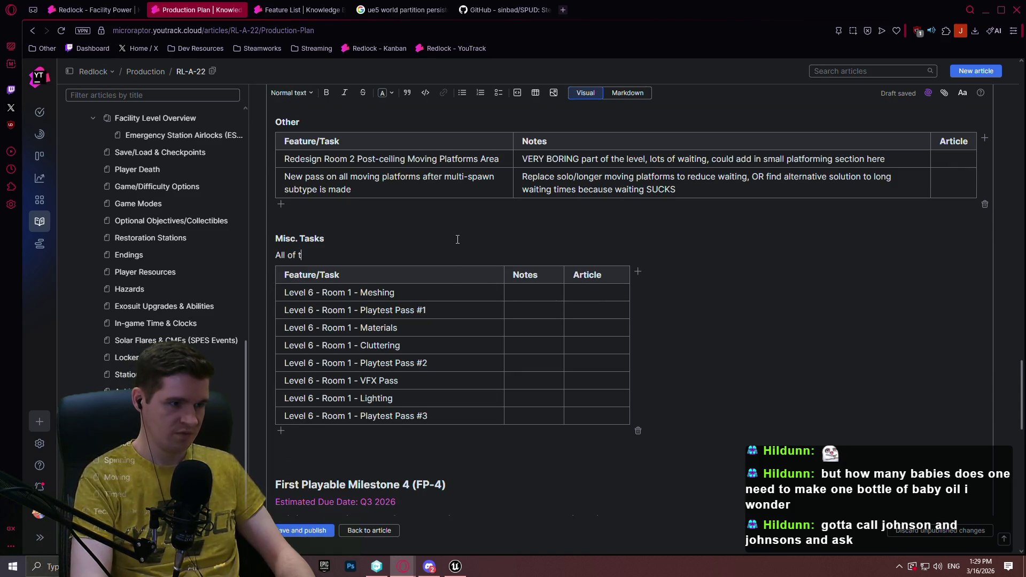
type("t are ")
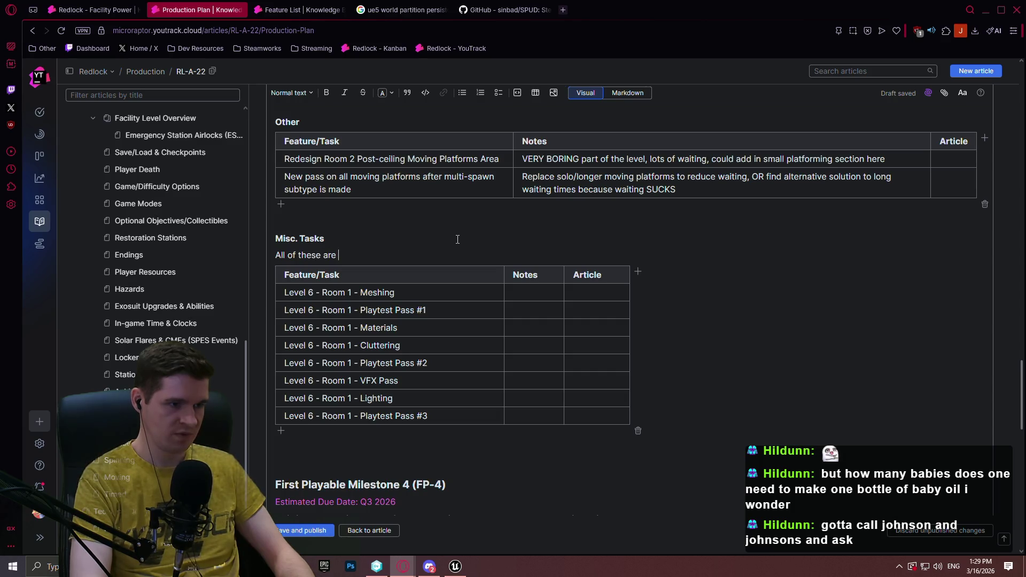
type("meant to be done in order")
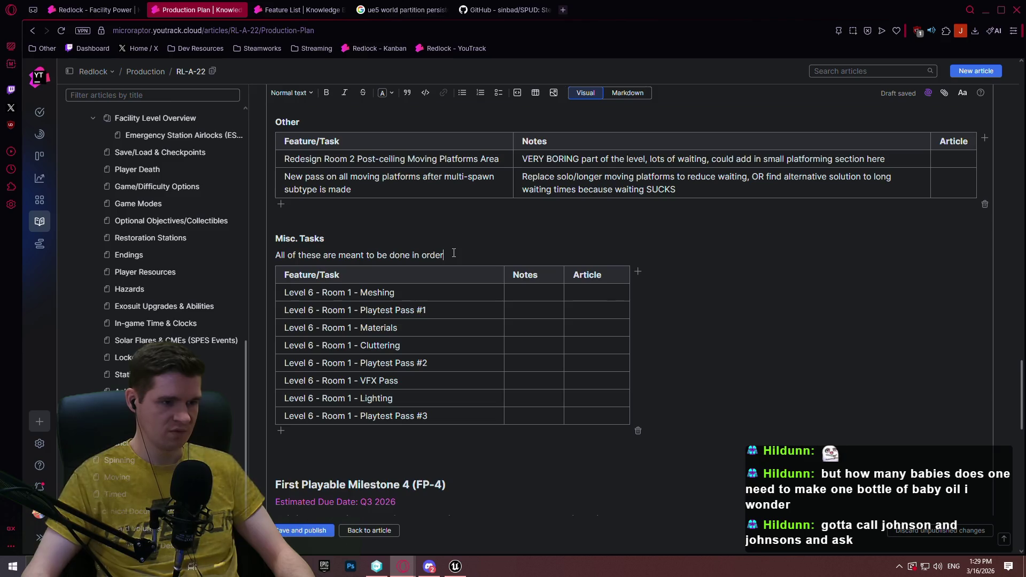
type("; full bea")
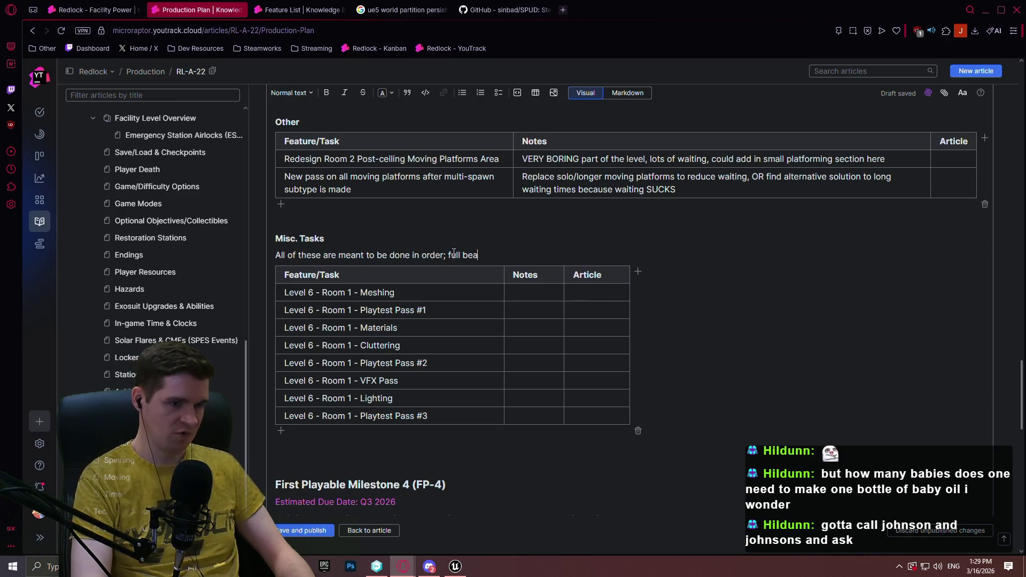
type("utiful corner=")
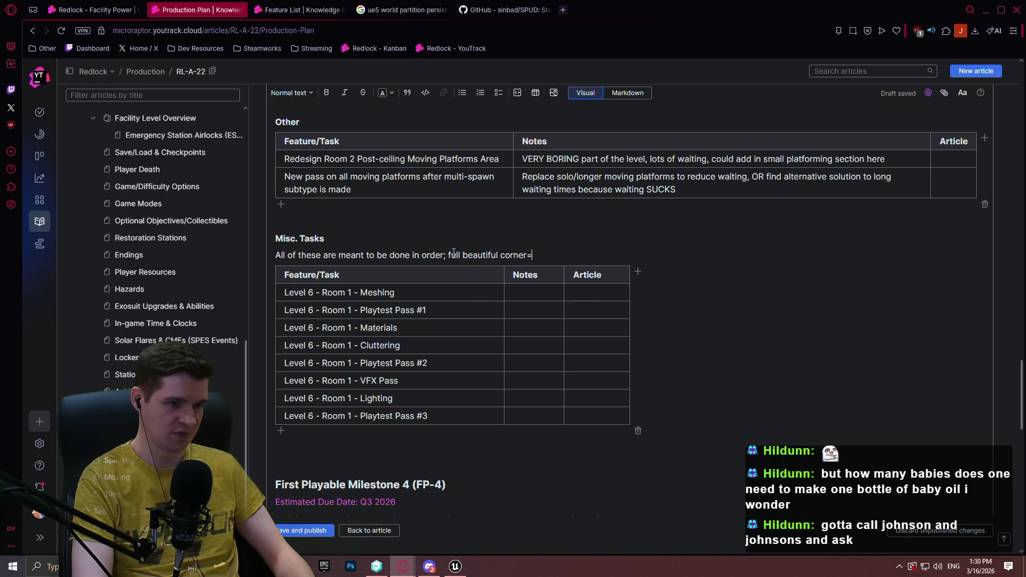
key("BackSpace")
type("-ish quality for first room by end of ")
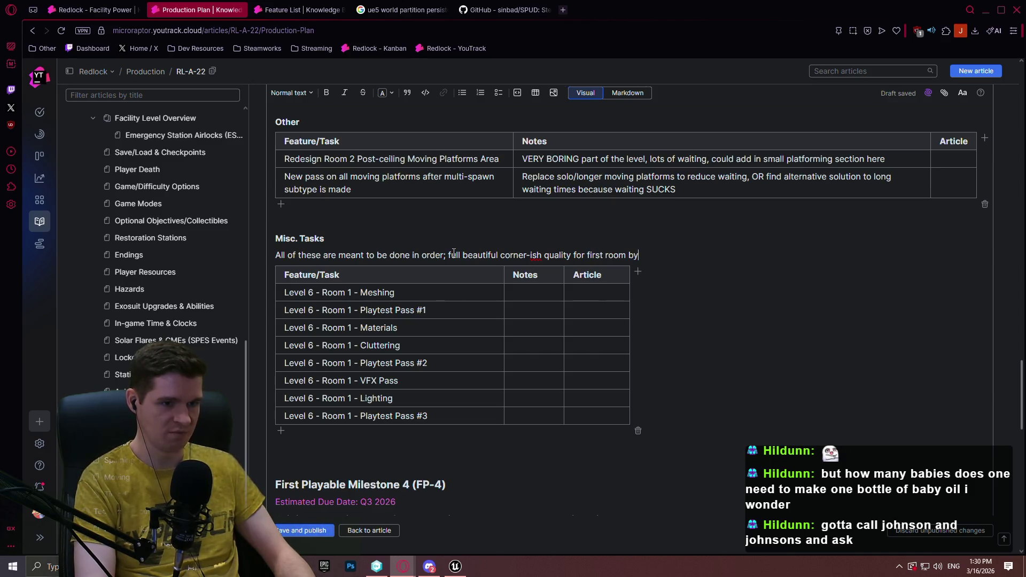
type("FP-3")
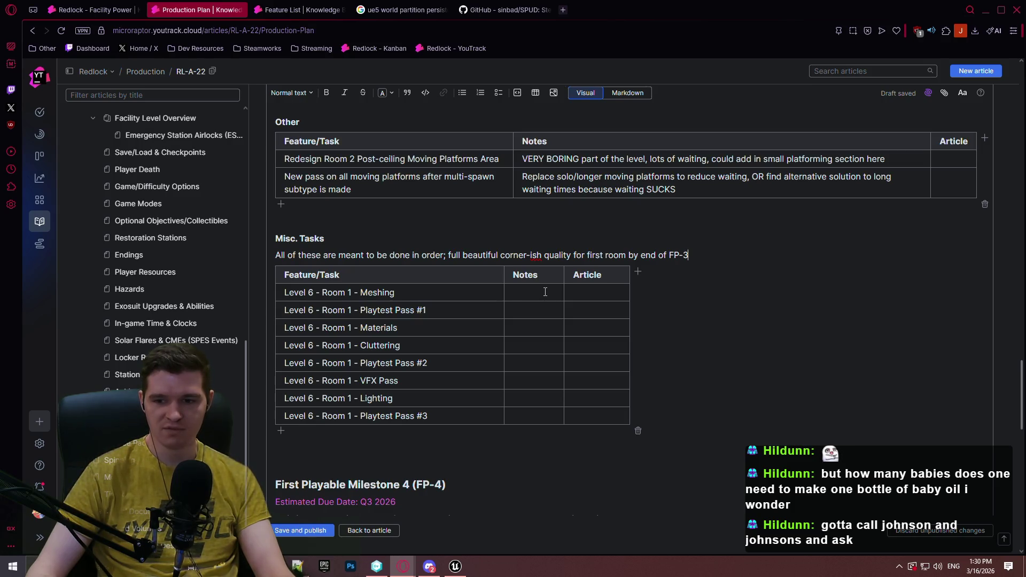
left_click(537, 290)
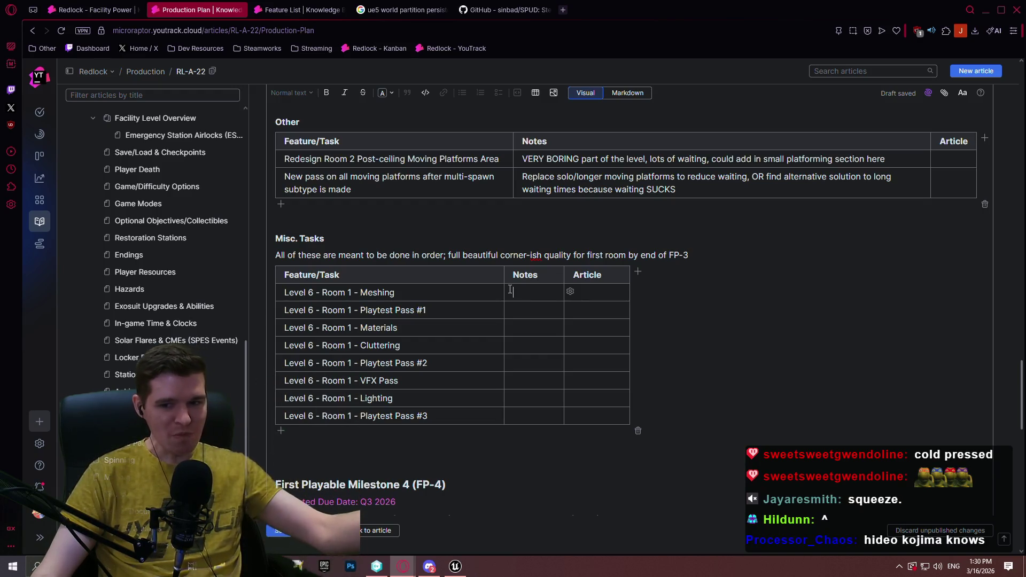
left_click(510, 290)
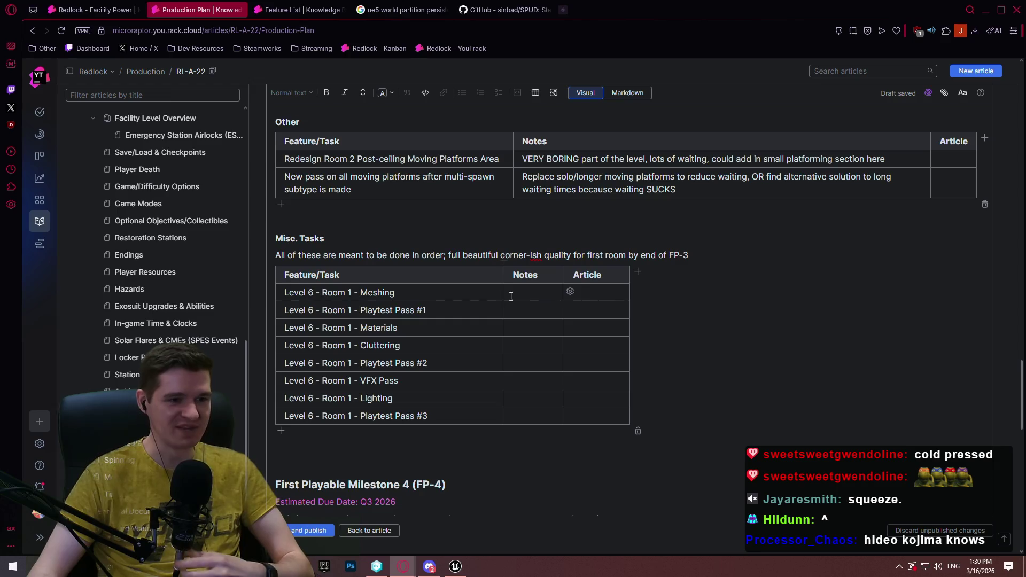
left_click(401, 293)
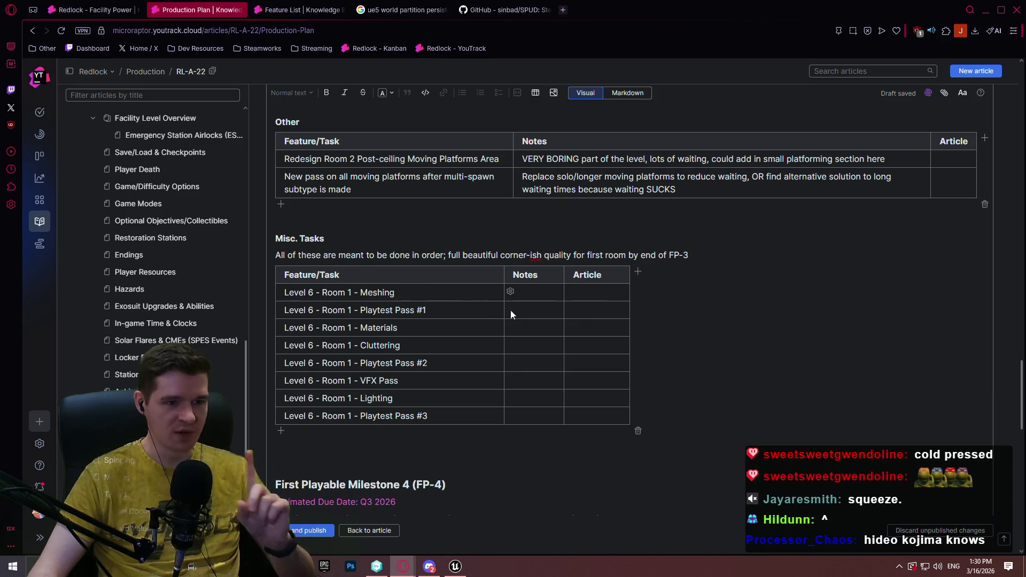
left_click(550, 296)
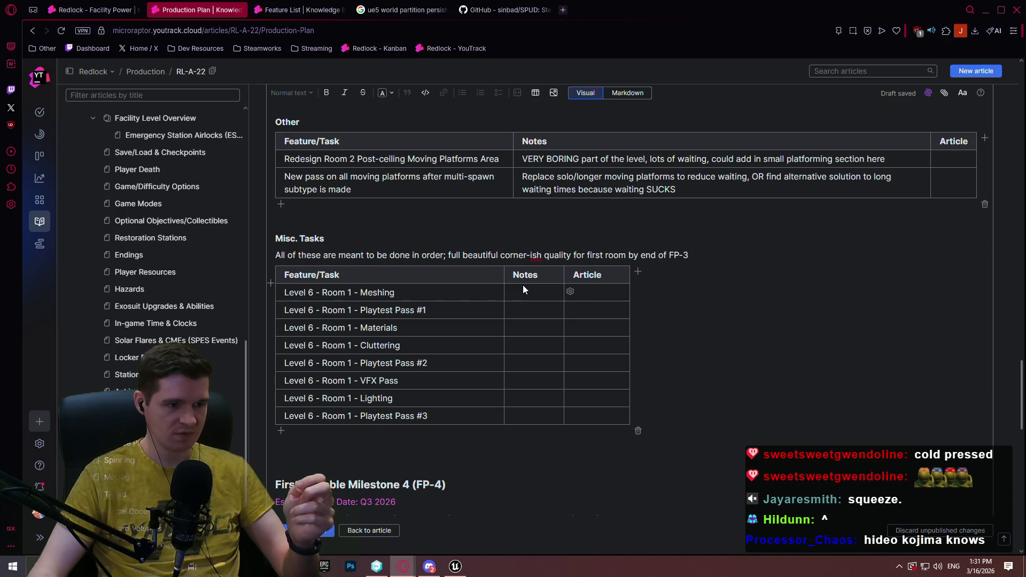
scroll(906, 316, "up", 3)
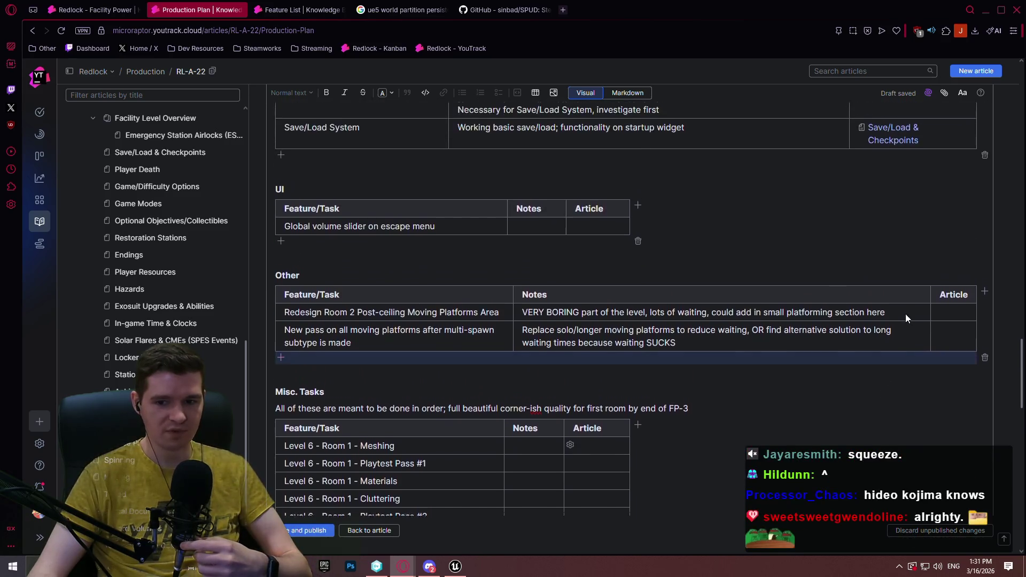
scroll(906, 316, "up", 4)
mouse_move(1022, 324)
left_mouse_down()
mouse_move(1019, 107)
mouse_move(1015, 176)
left_mouse_up()
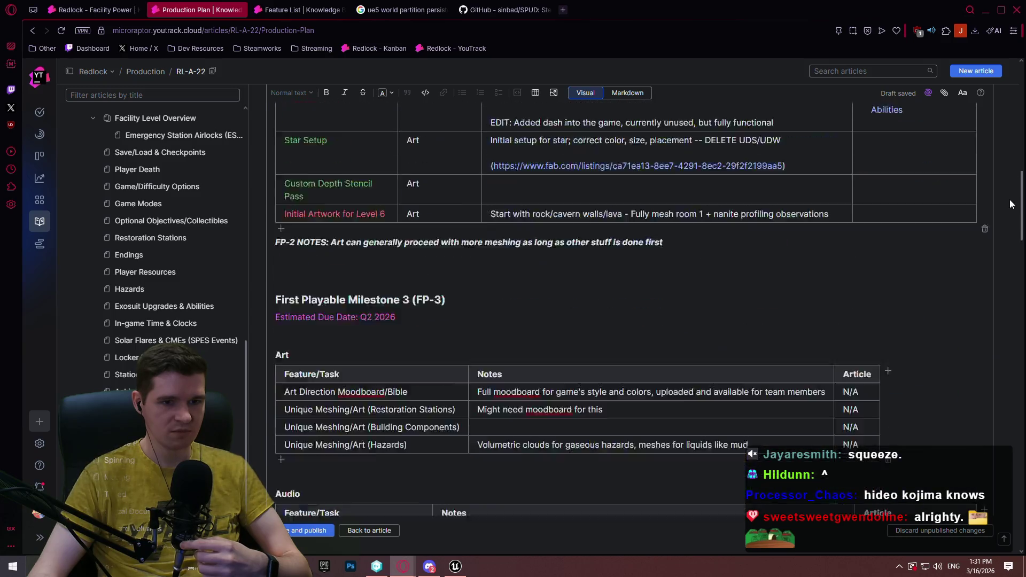
scroll(1010, 198, "down", 3)
scroll(1010, 210, "down", 2)
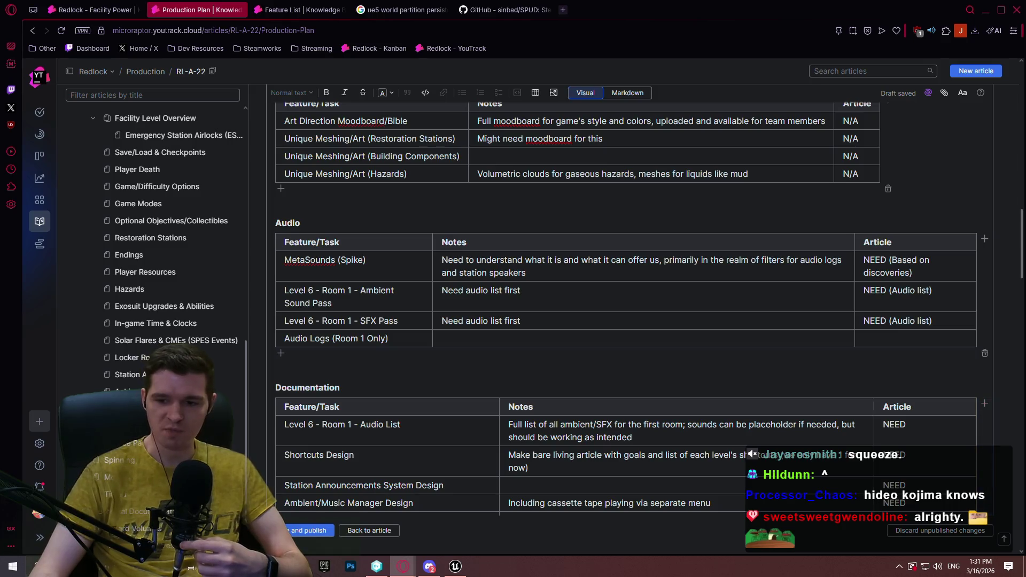
key("alt+Tab")
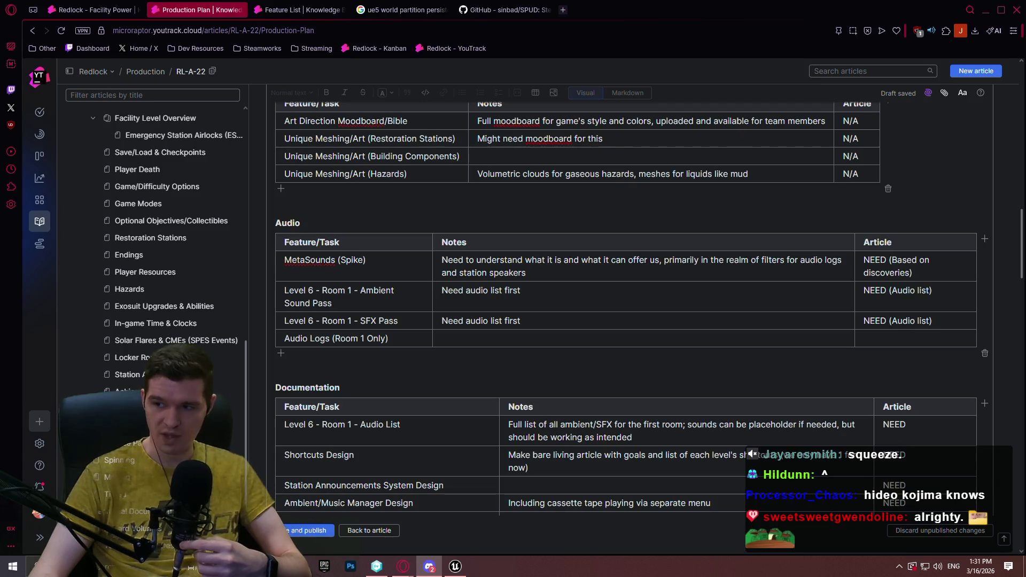
key("alt+Tab")
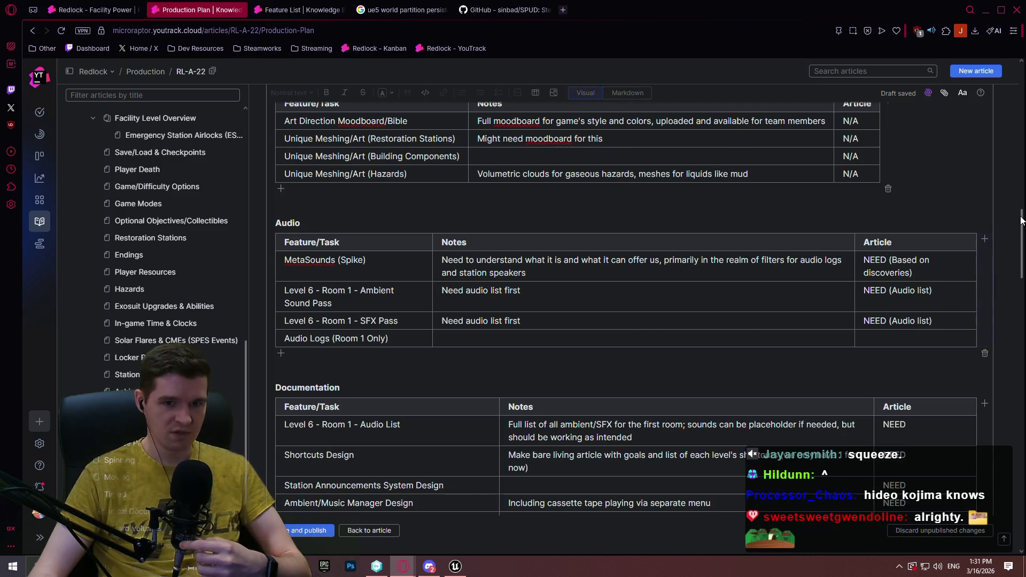
scroll(626, 310, "down", 2)
scroll(625, 310, "up", 15)
scroll(625, 321, "up", 1)
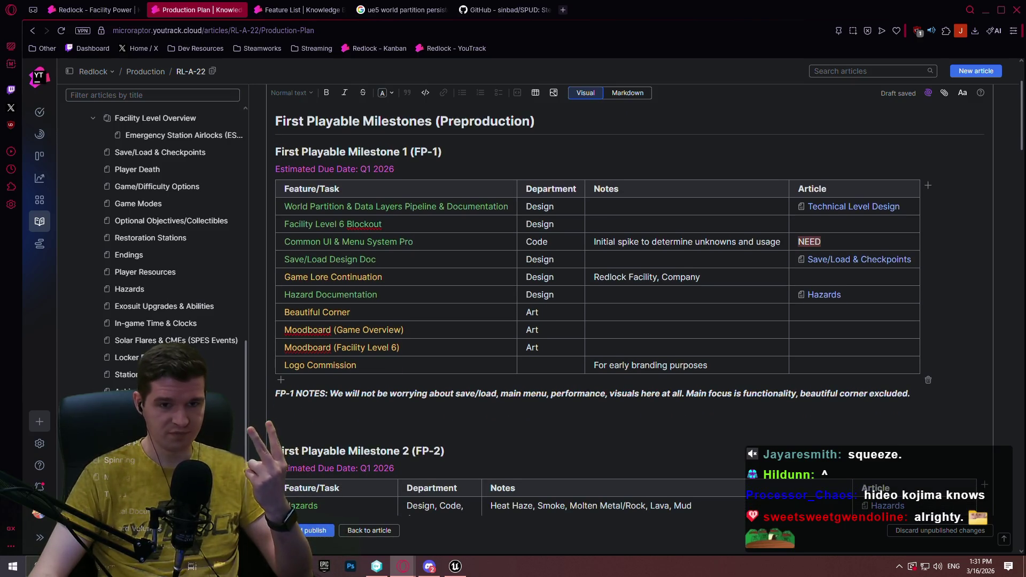
scroll(625, 320, "down", 1)
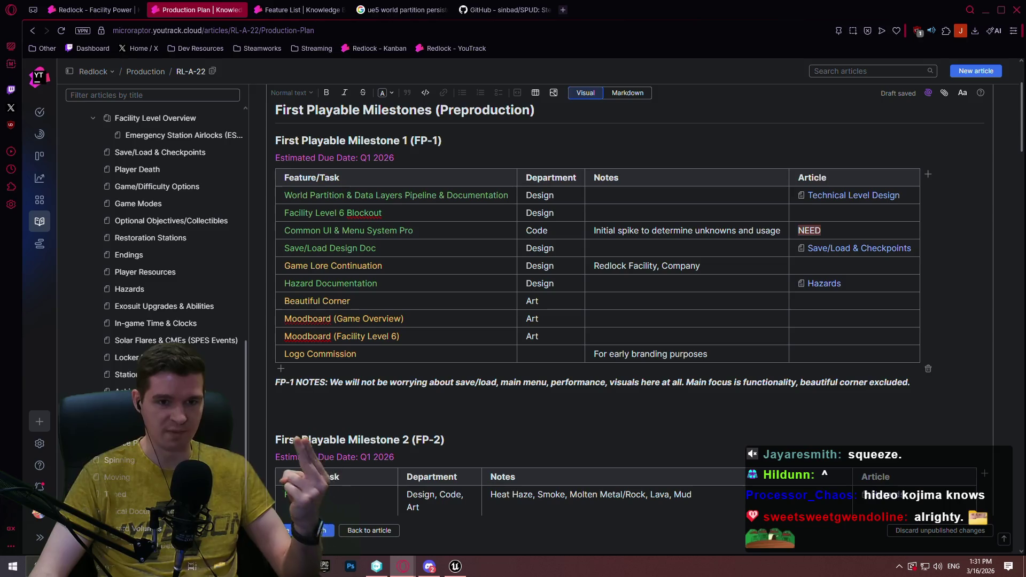
scroll(1020, 141, "down", 5)
mouse_move(1020, 141)
left_mouse_down()
mouse_move(997, 241)
mouse_move(1002, 327)
mouse_move(986, 373)
mouse_move(980, 329)
left_mouse_up()
scroll(980, 332, "down", 8)
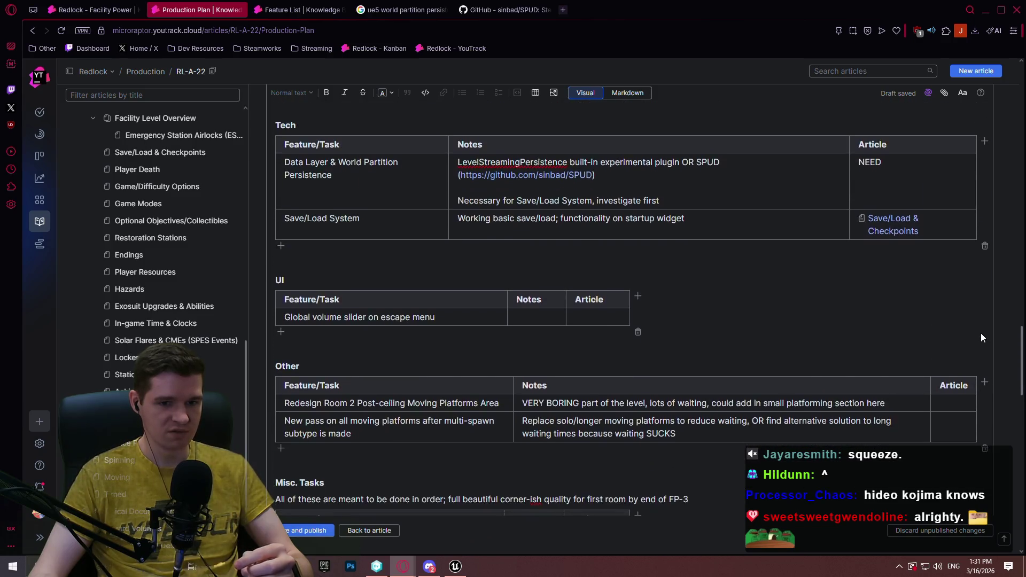
scroll(977, 382, "up", 15)
scroll(976, 395, "down", 15)
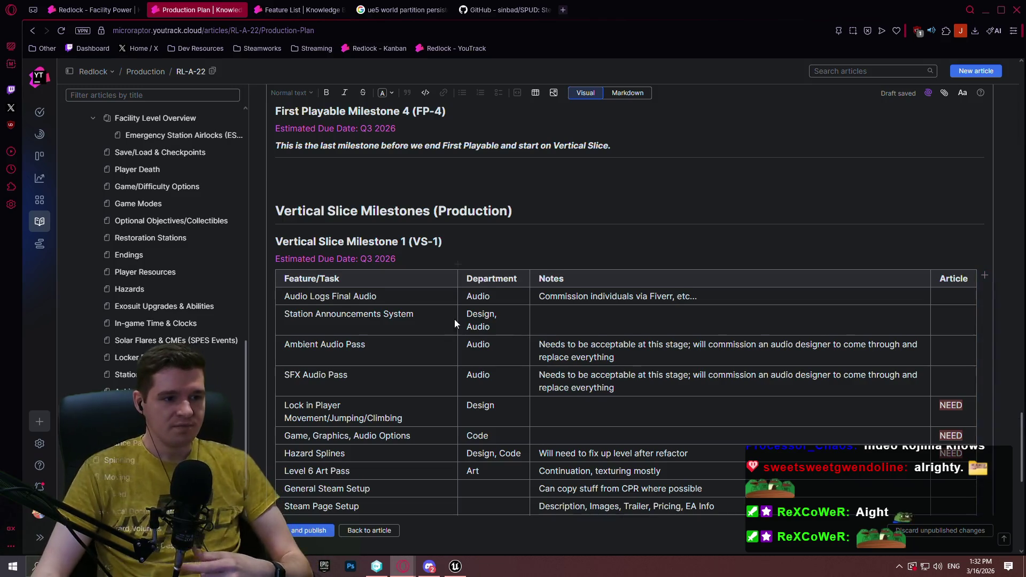
scroll(455, 322, "up", 6)
mouse_move(1021, 381)
left_mouse_down()
mouse_move(1023, 96)
mouse_move(1009, 184)
left_mouse_up()
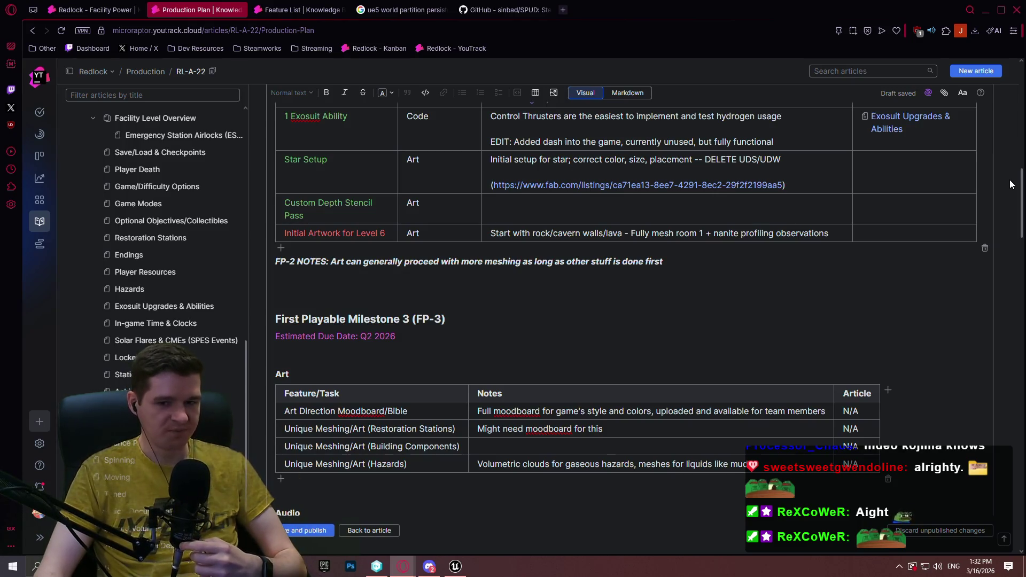
left_click_drag(1009, 184, 995, 379)
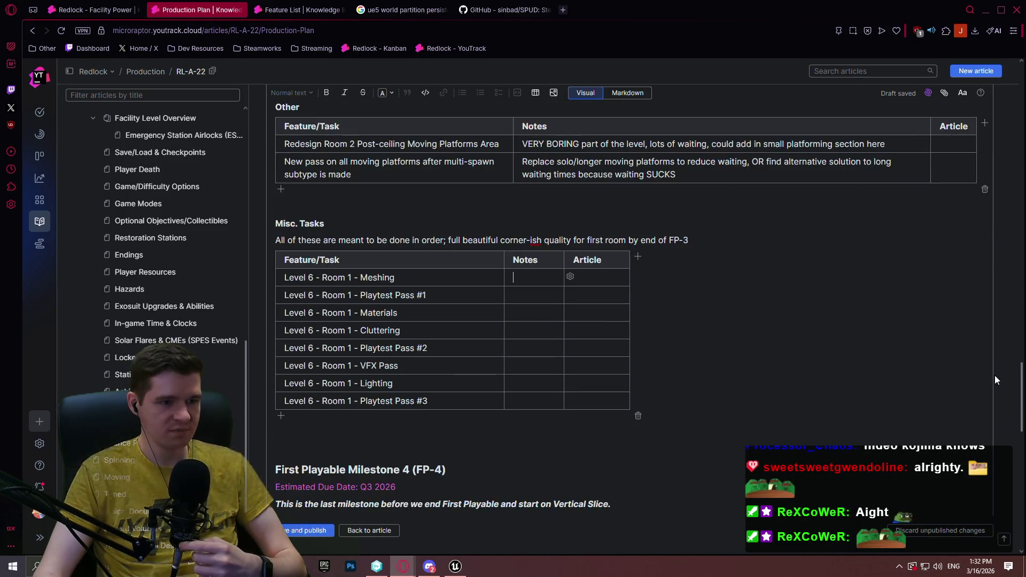
Colour the Misc. Tasks intro sentence blue with the text colour menu
left_click(636, 93)
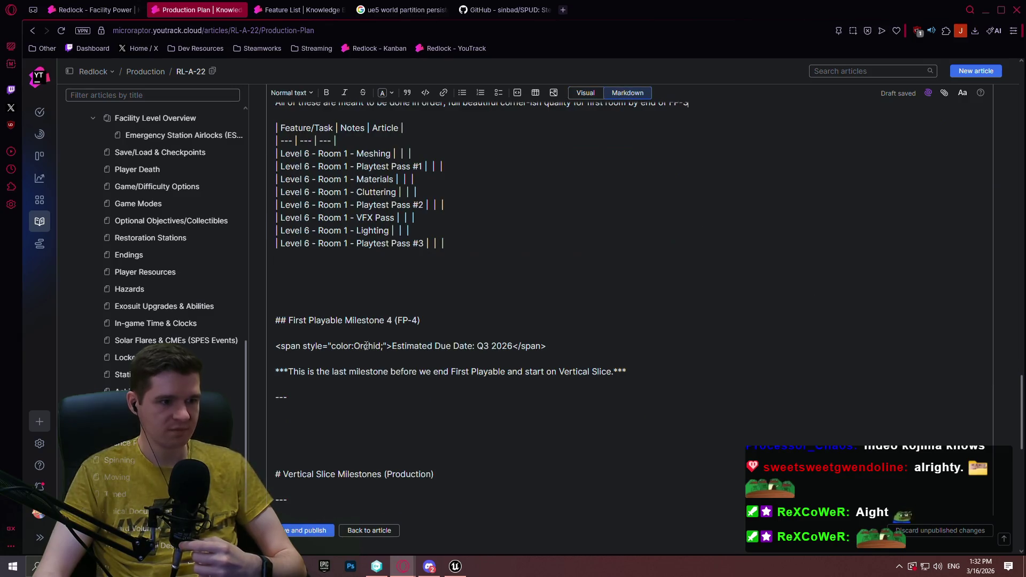
scroll(312, 223, "up", 2)
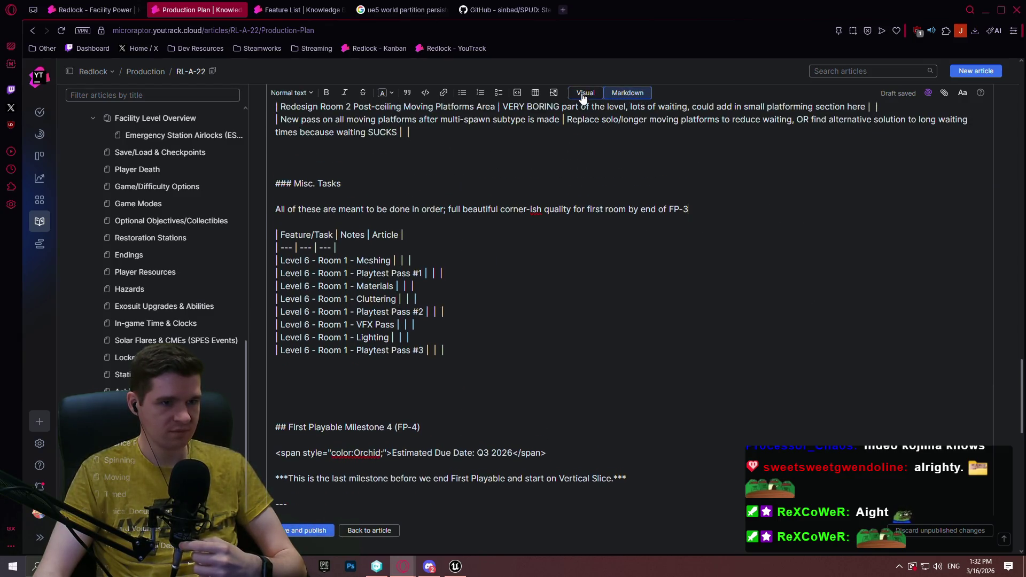
left_click(584, 94)
mouse_move(689, 400)
left_mouse_down()
mouse_move(282, 412)
mouse_move(276, 401)
left_mouse_up()
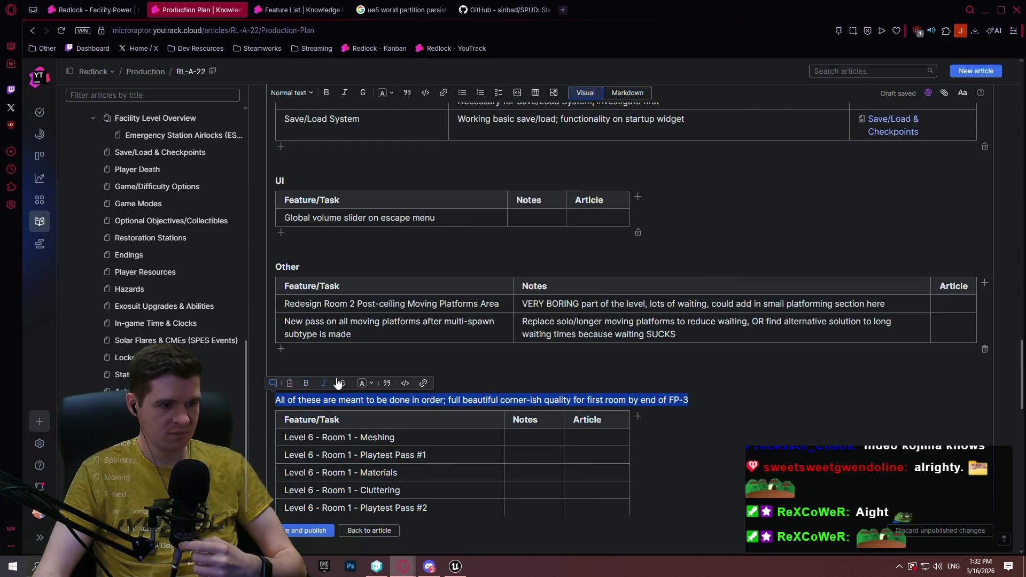
left_click(370, 383)
key("Escape")
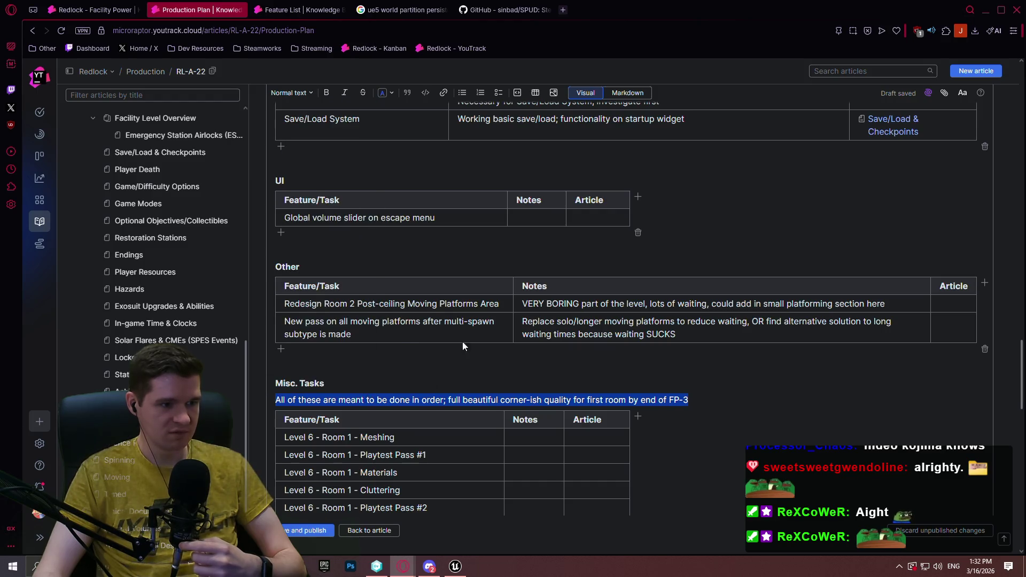
left_click(739, 399)
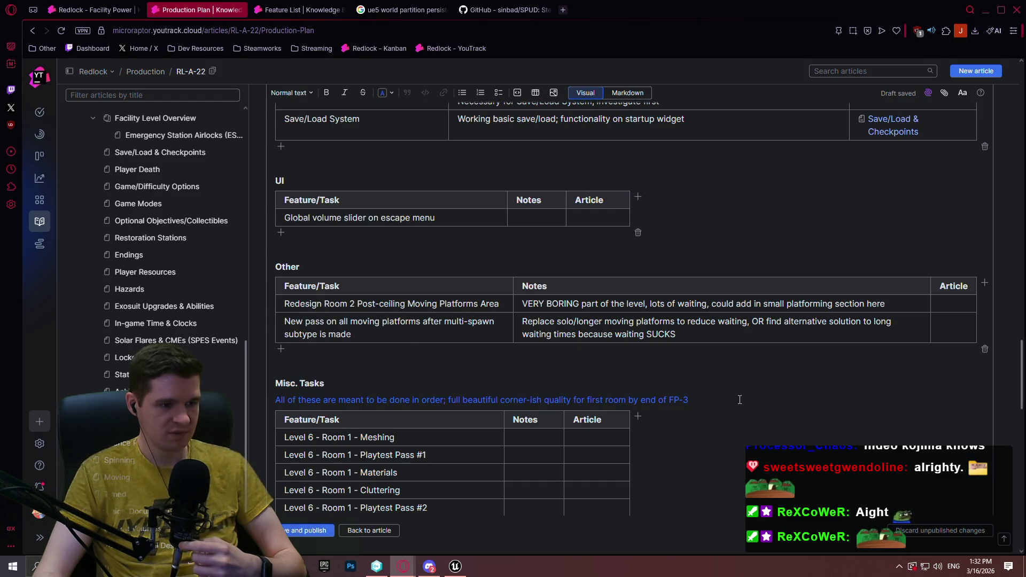
In the Markdown source, change the sentence's dodgerblue to lightblue and check it in Visual view
mouse_move(740, 400)
left_mouse_down()
mouse_move(299, 420)
mouse_move(262, 404)
left_mouse_up()
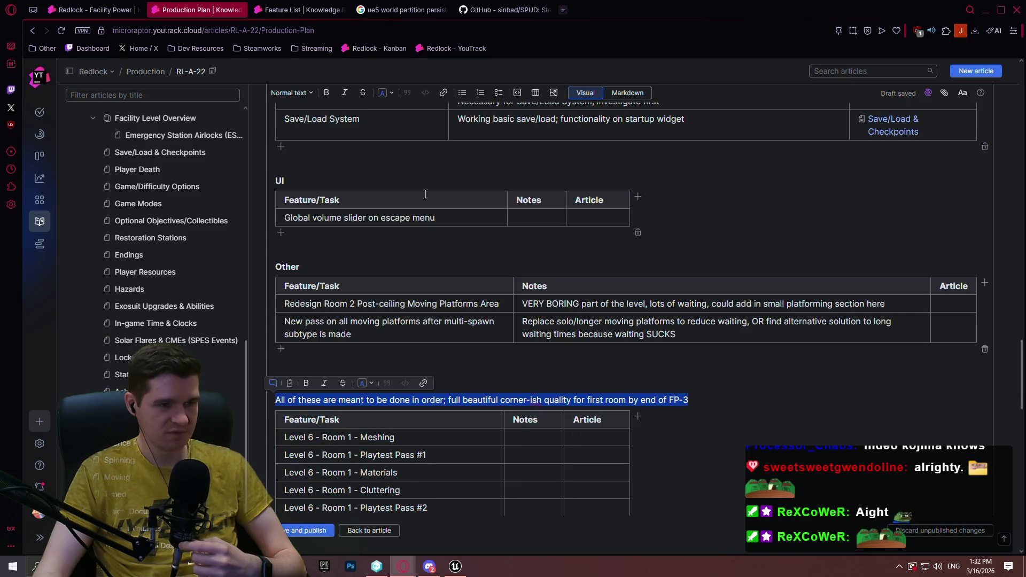
left_click(615, 99)
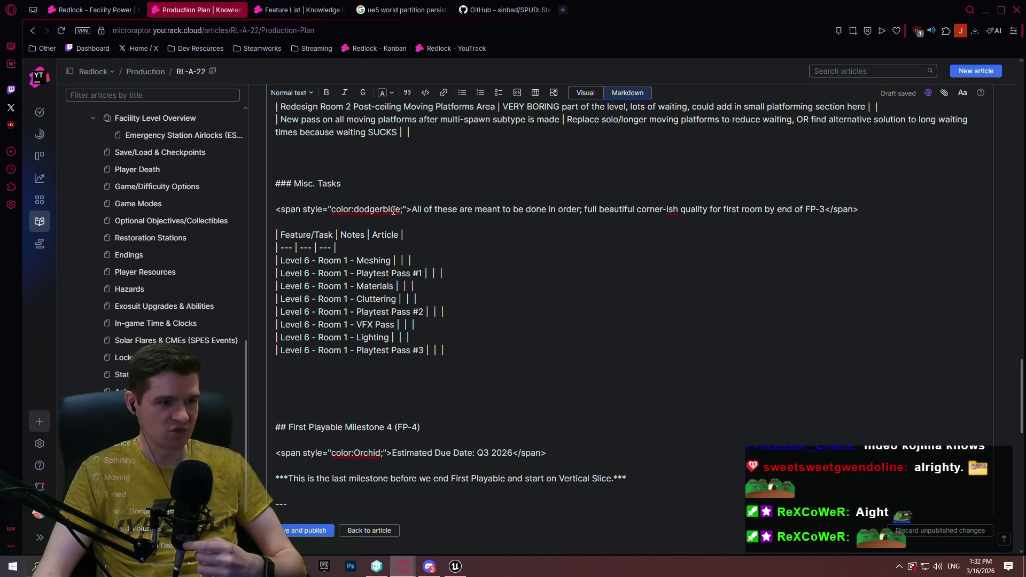
left_click_drag(383, 209, 365, 209)
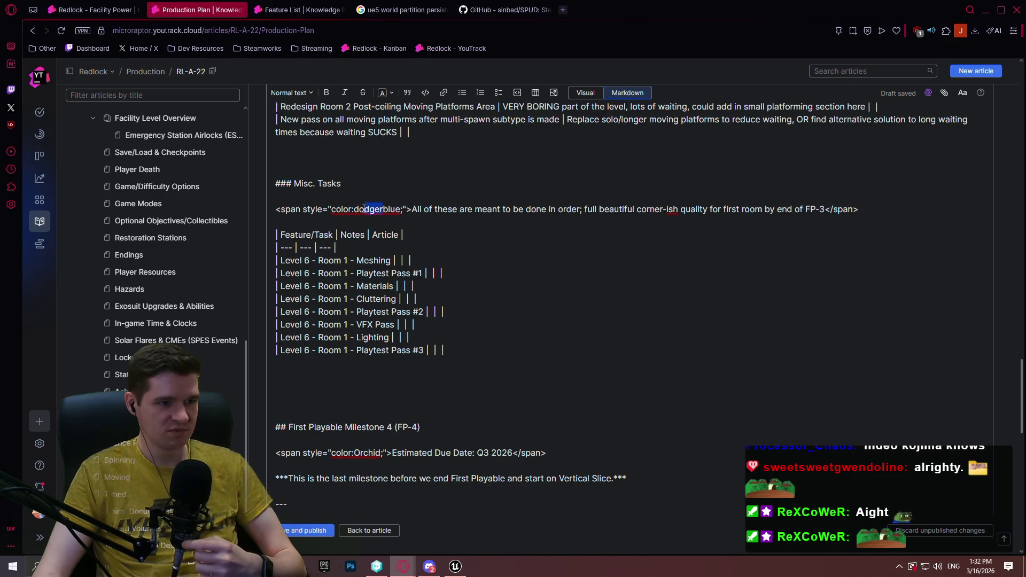
type("light")
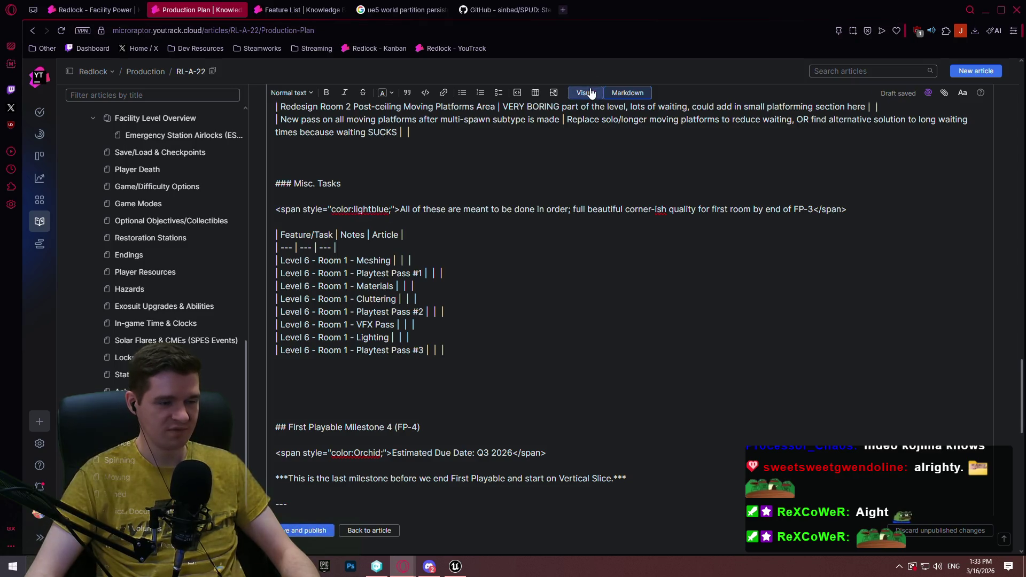
left_click(590, 93)
scroll(578, 218, "down", 2)
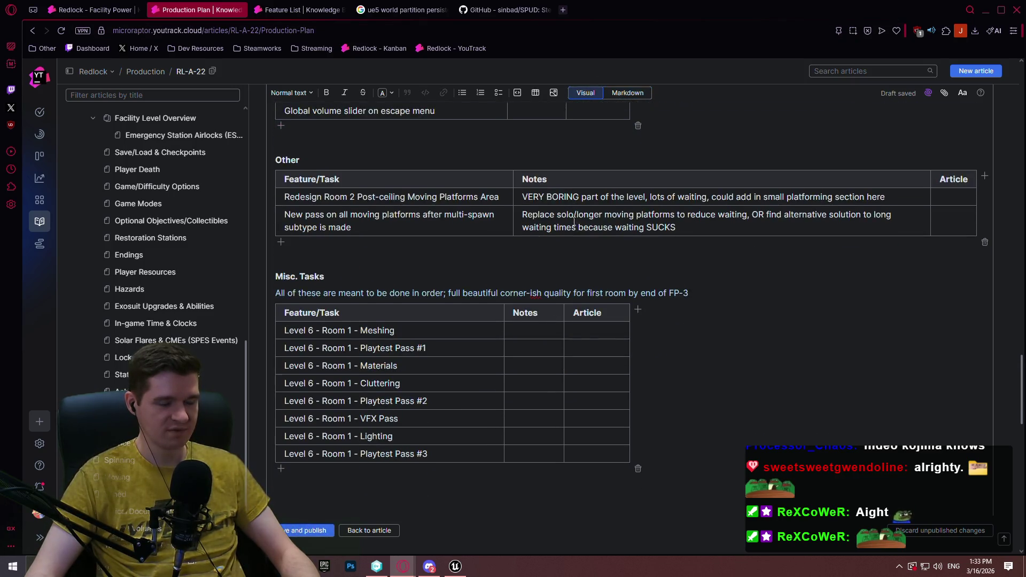
left_click(745, 290)
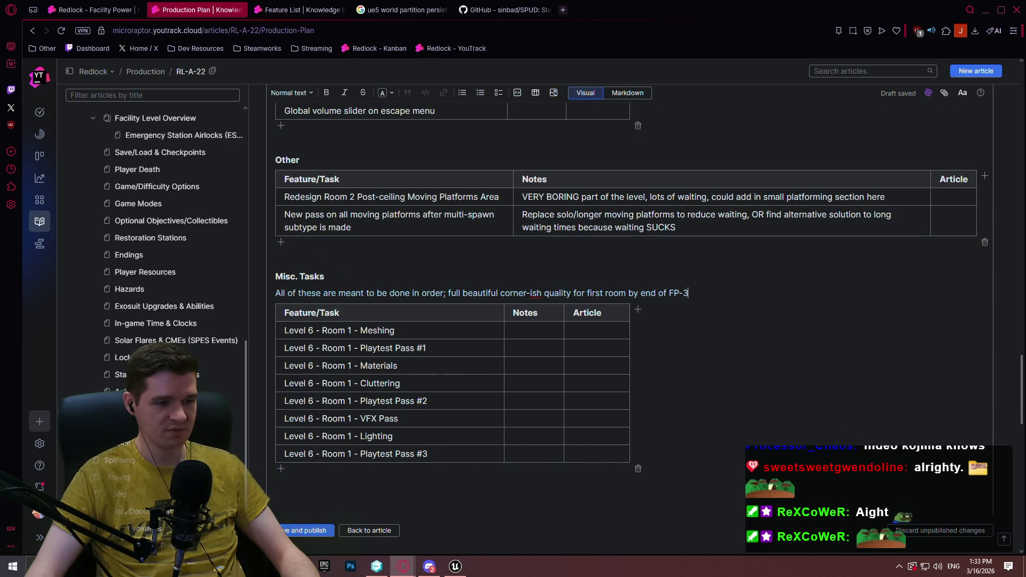
scroll(695, 361, "up", 1)
scroll(695, 362, "down", 2)
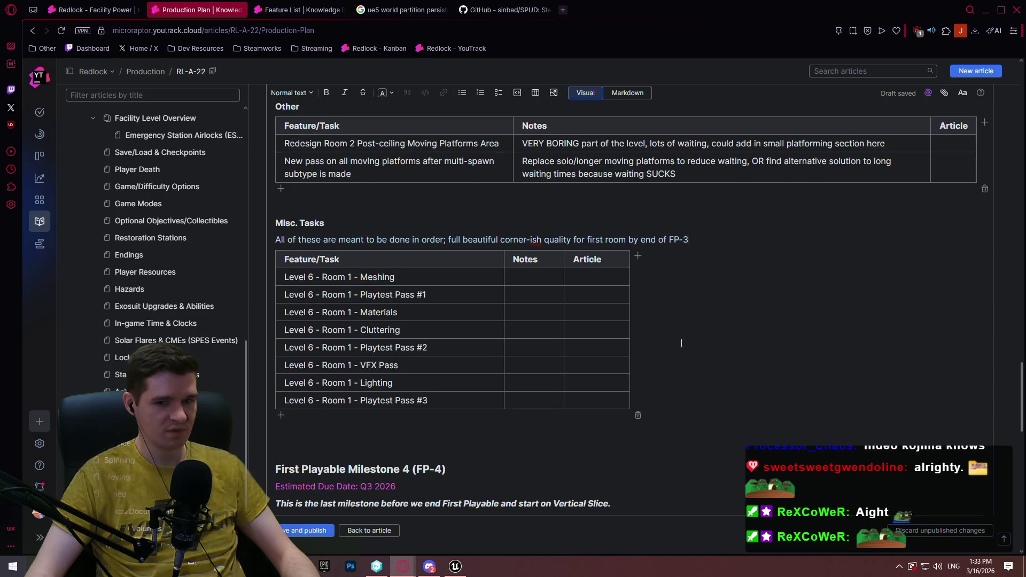
Colour the Art Direction Moodboard/Bible task name red and view its Markdown source
scroll(484, 287, "up", 15)
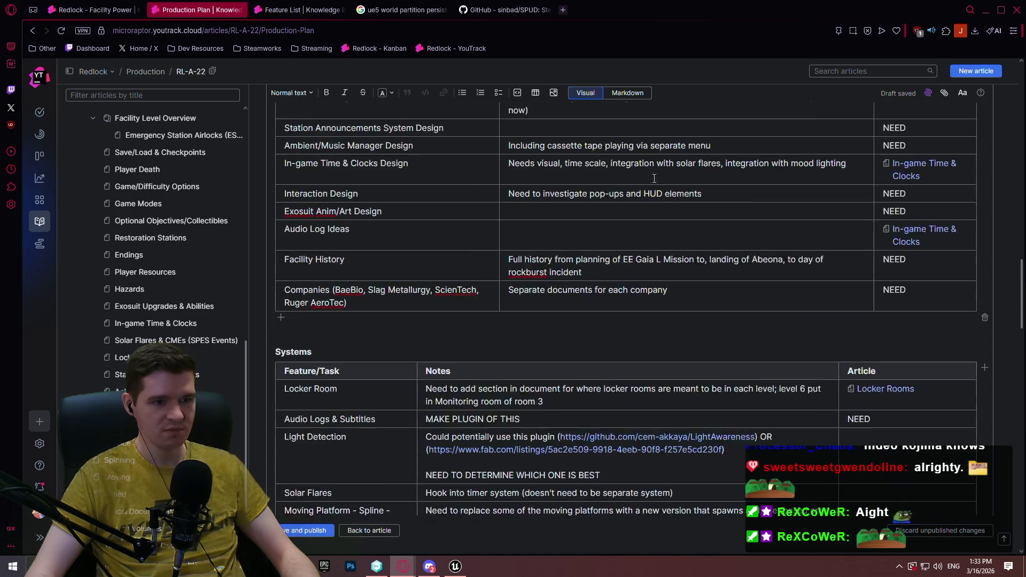
scroll(590, 233, "up", 5)
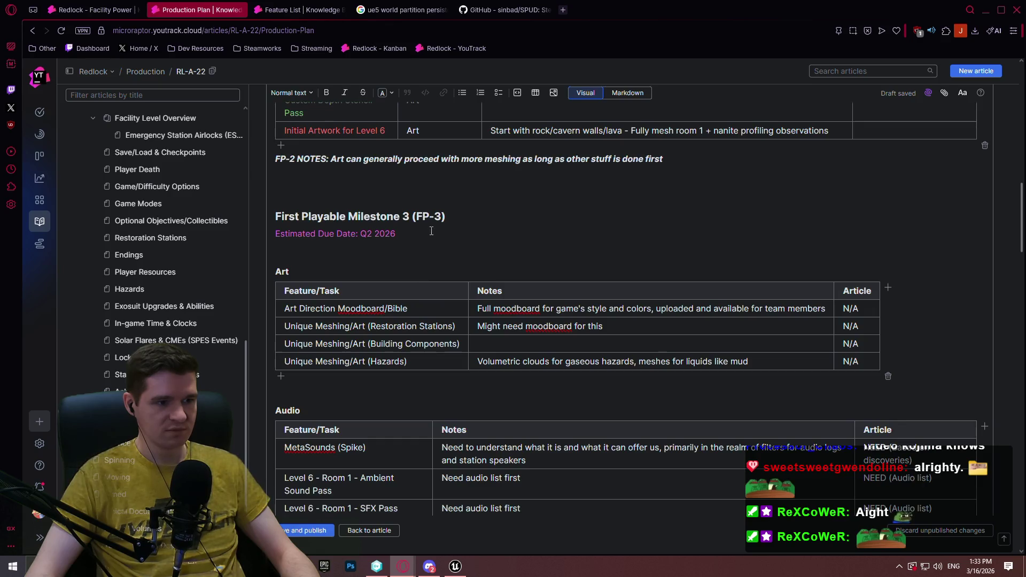
left_click_drag(408, 255, 287, 255)
left_click(374, 238)
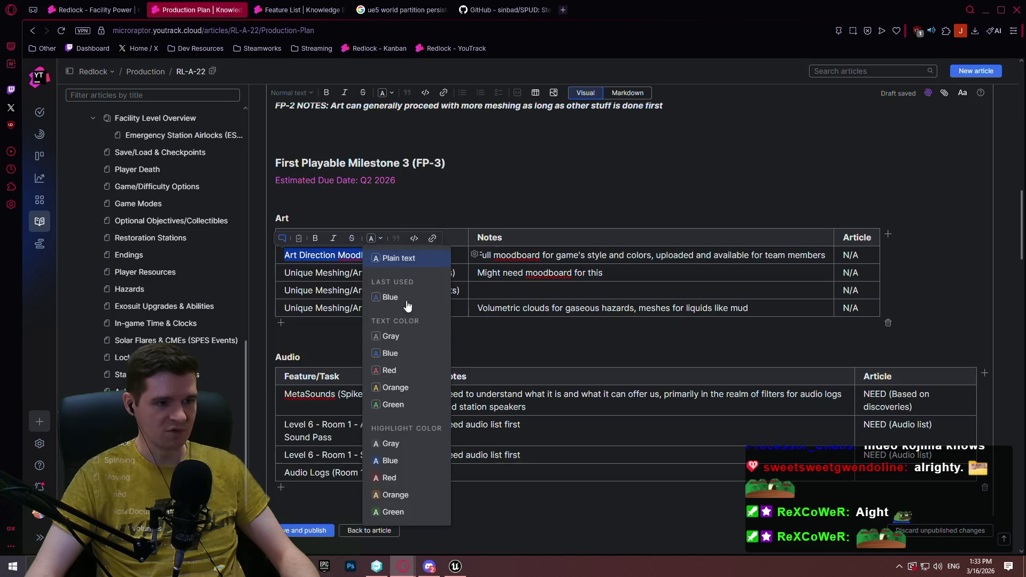
left_click(399, 370)
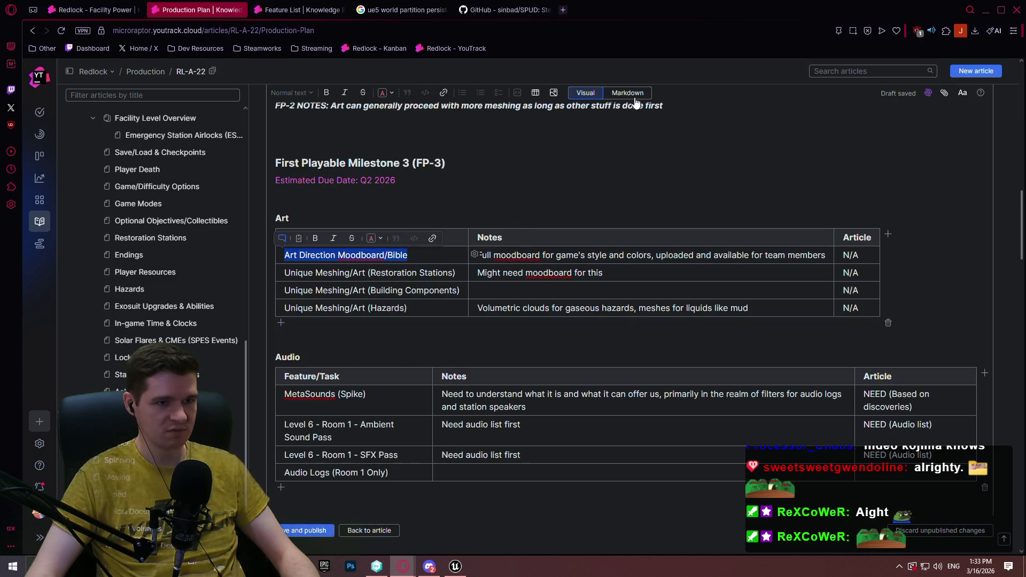
left_click(630, 94)
Add the red span opening tag before Restoration Stations, Building Components, Hazards, MetaSounds, Ambient Sound, SFX and Audio Logs
left_click_drag(383, 251, 281, 253)
key("ctrl+c")
left_click(281, 264)
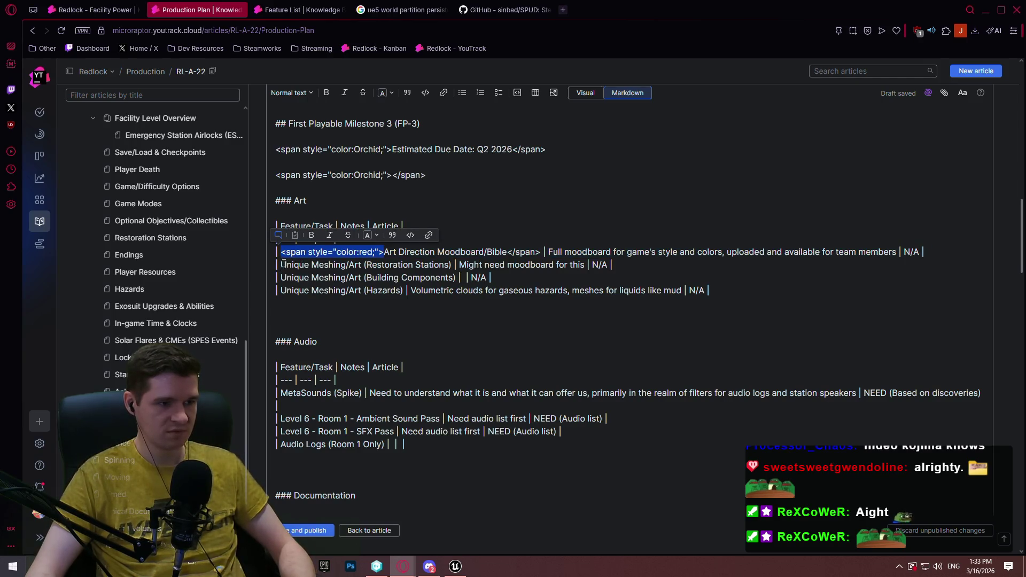
key("ctrl+v")
left_click(281, 277)
key("ctrl+v")
left_click(281, 290)
key("ctrl+v")
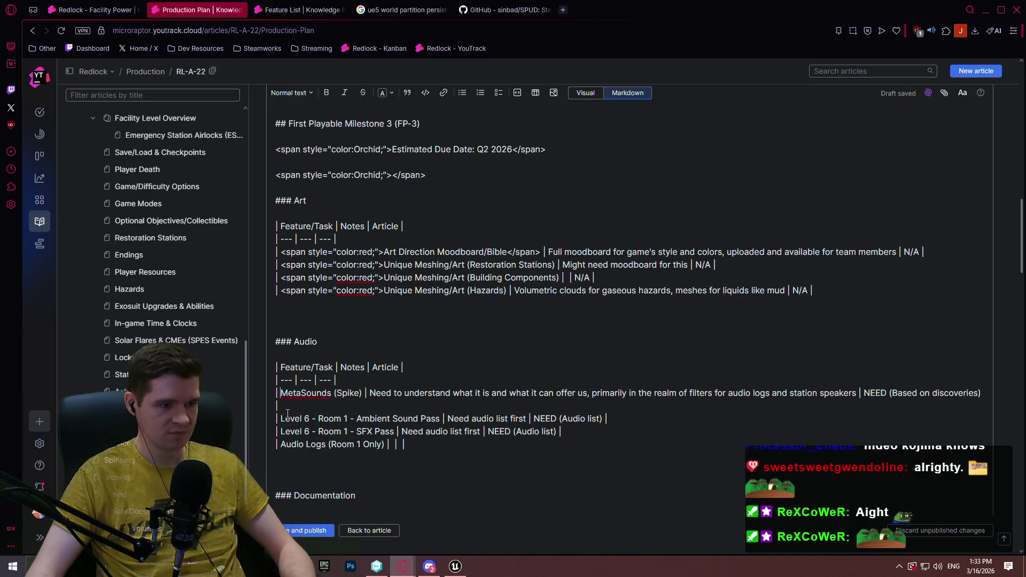
key("ctrl+v")
left_click(281, 418)
key("ctrl+v")
left_click(281, 431)
key("ctrl+v")
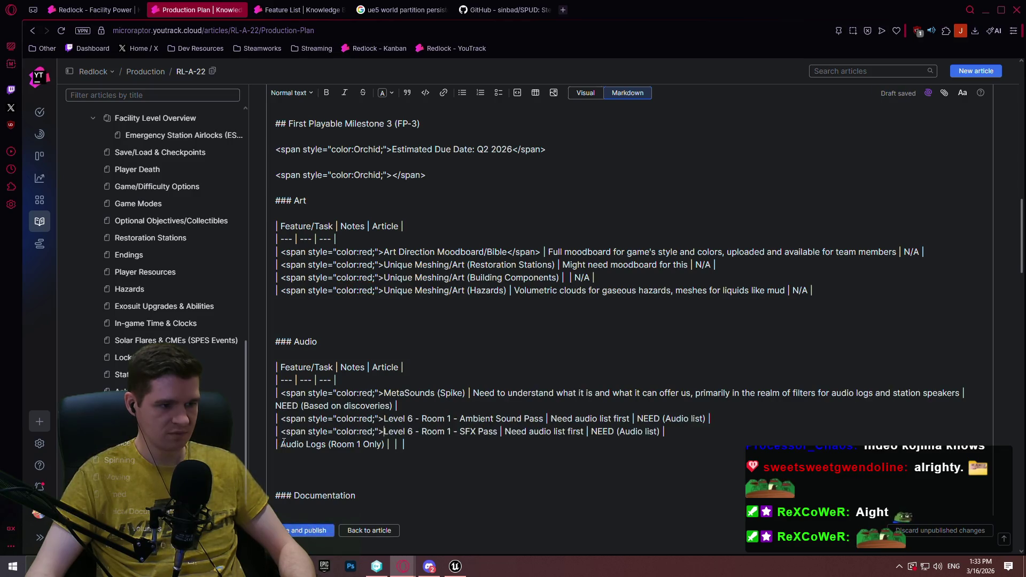
left_click(281, 444)
key("ctrl+v")
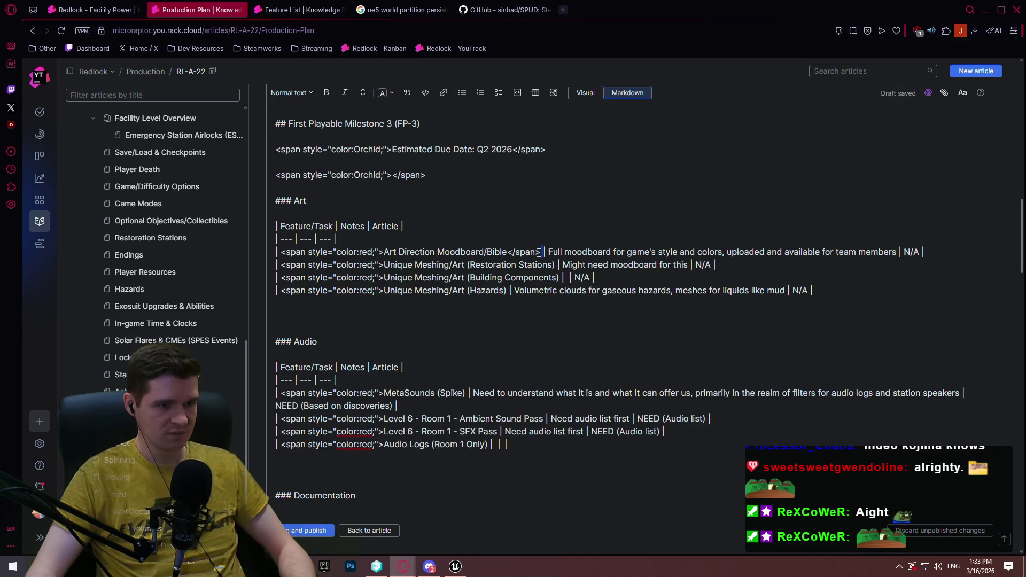
Add closing </span> tags after each red Art and Audio task name
left_click_drag(541, 252, 506, 251)
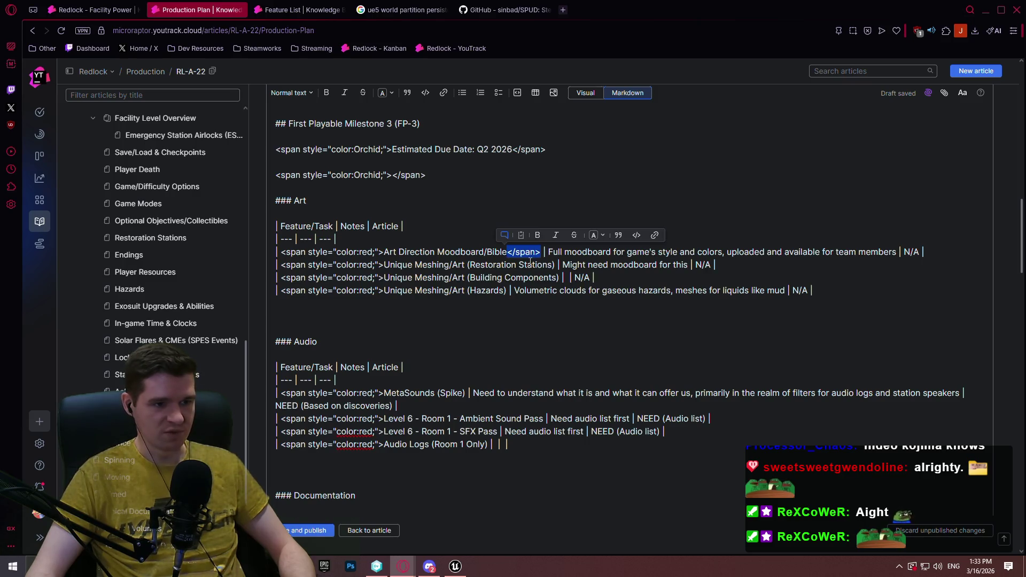
left_click(557, 265)
key("ctrl+v")
left_click(507, 291)
key("ctrl+v")
left_click(466, 392)
key("ctrl+v")
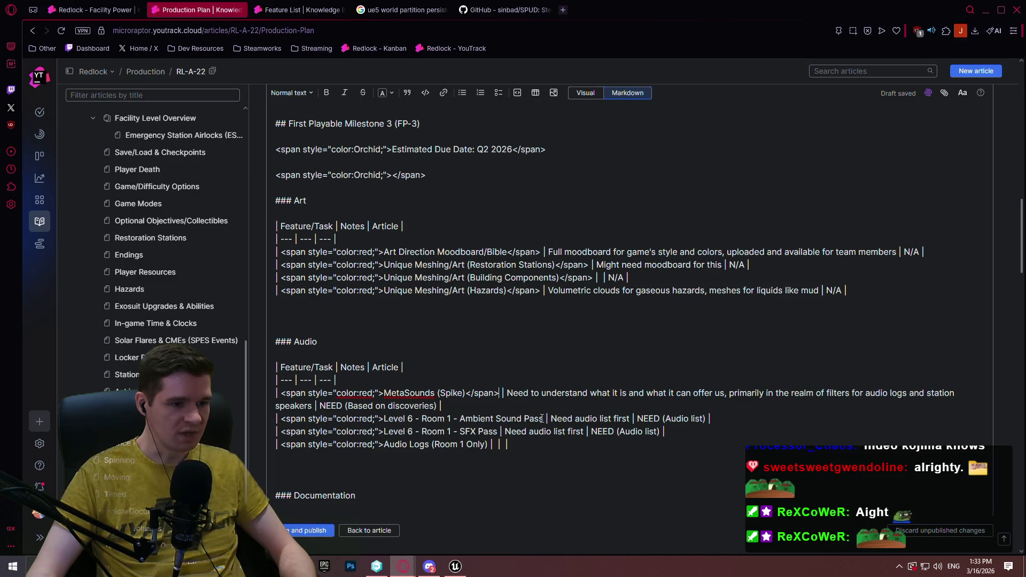
key("ctrl+v")
left_click(497, 431)
key("ctrl+v")
left_click(489, 444)
Close the Audio Logs span, then add red opening tags before Audio List through In-game Time & Clocks Design
key("ctrl+v")
scroll(536, 450, "down", 6)
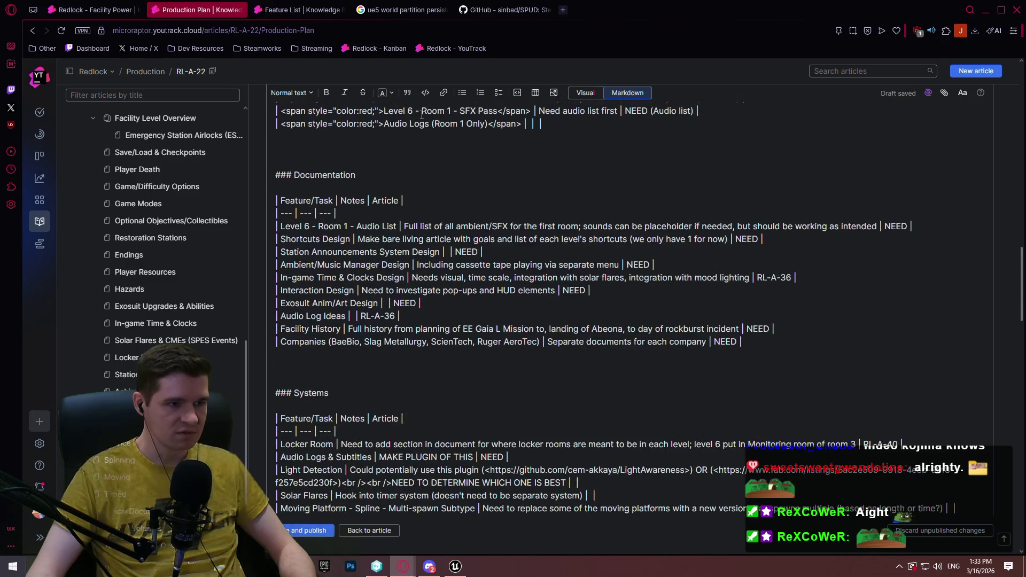
left_click_drag(385, 124, 281, 124)
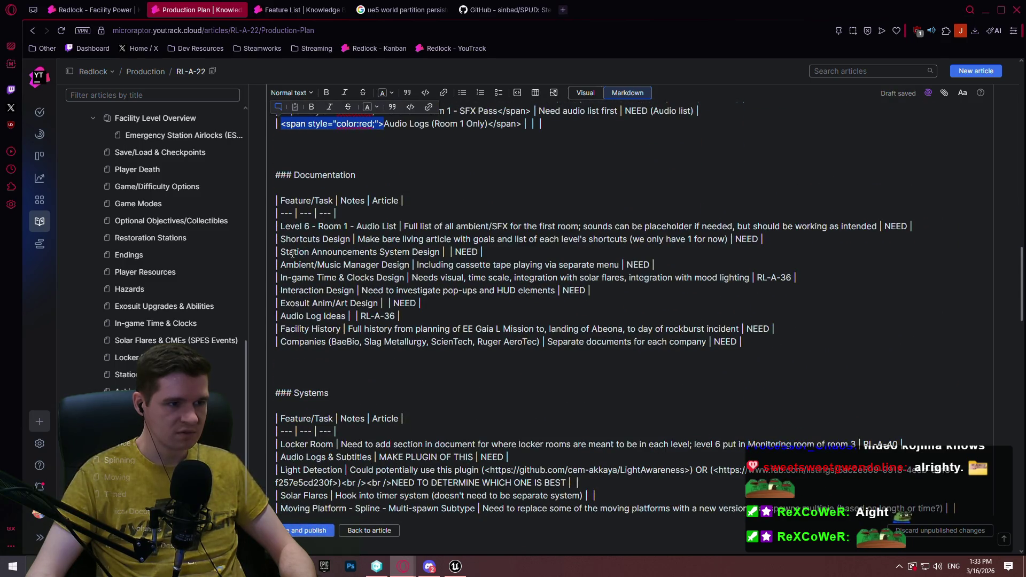
key("ctrl+c")
left_click(281, 226)
key("ctrl+v")
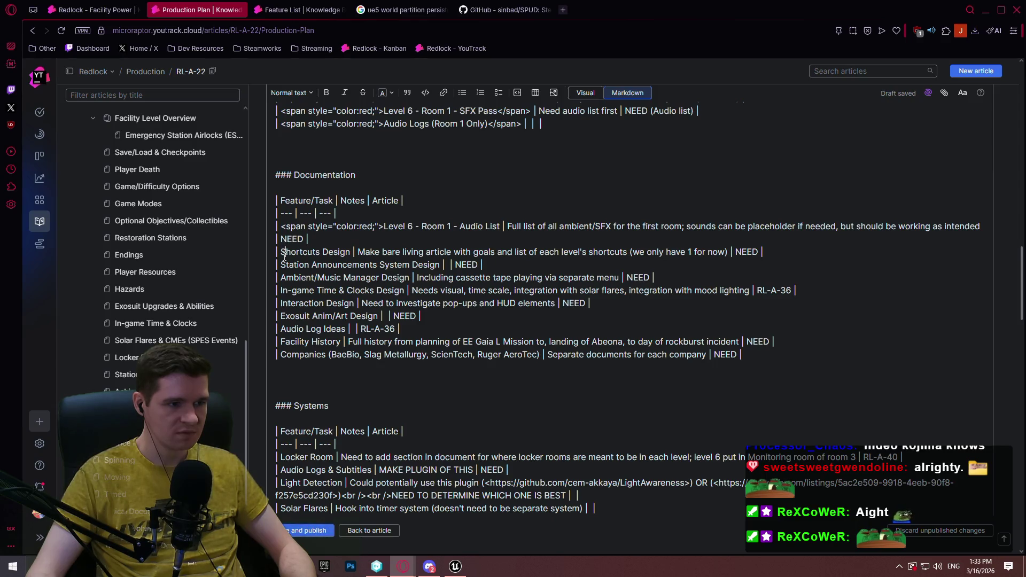
key("ctrl+a")
left_click(281, 252)
key("ctrl+v")
left_click(280, 264)
key("ctrl+v")
left_click(281, 277)
key("ctrl+v")
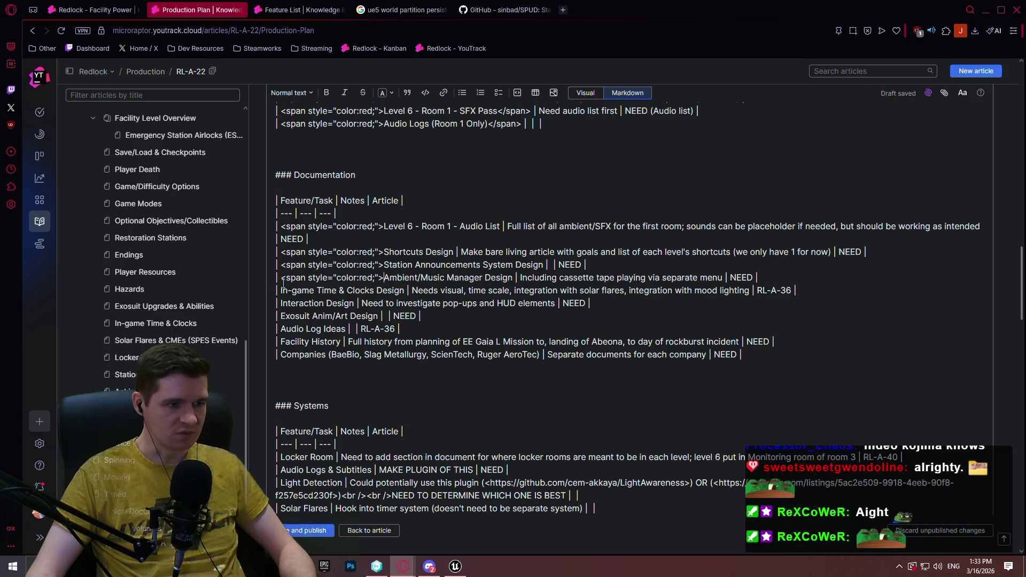
left_click(282, 290)
key("ctrl+v")
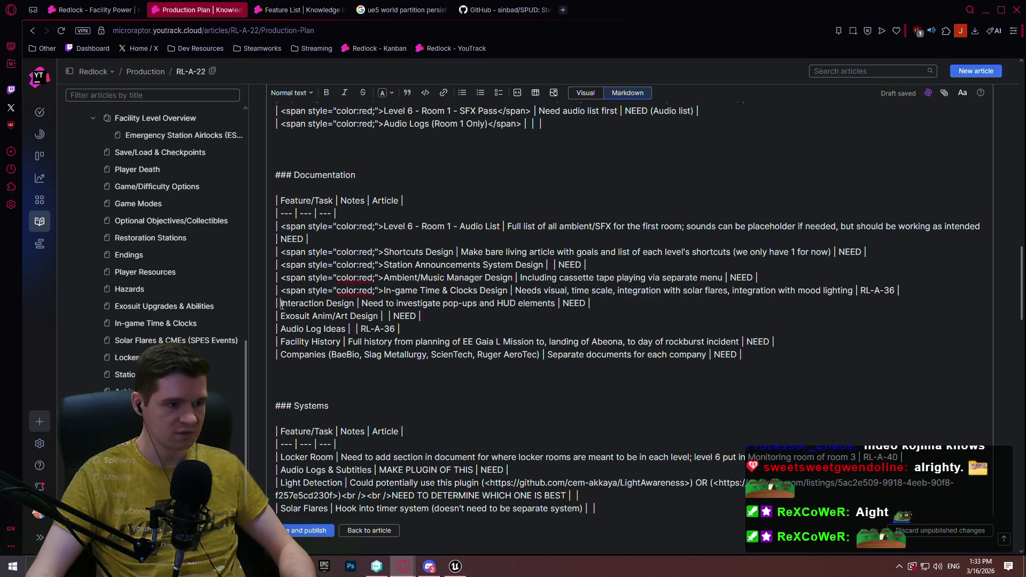
Add red opening span tags before Interaction Design, Exosuit Anim/Art Design, Audio Log Ideas, Facility History and Companies
key("ctrl+v")
left_click(280, 315)
key("ctrl+v")
left_click(281, 328)
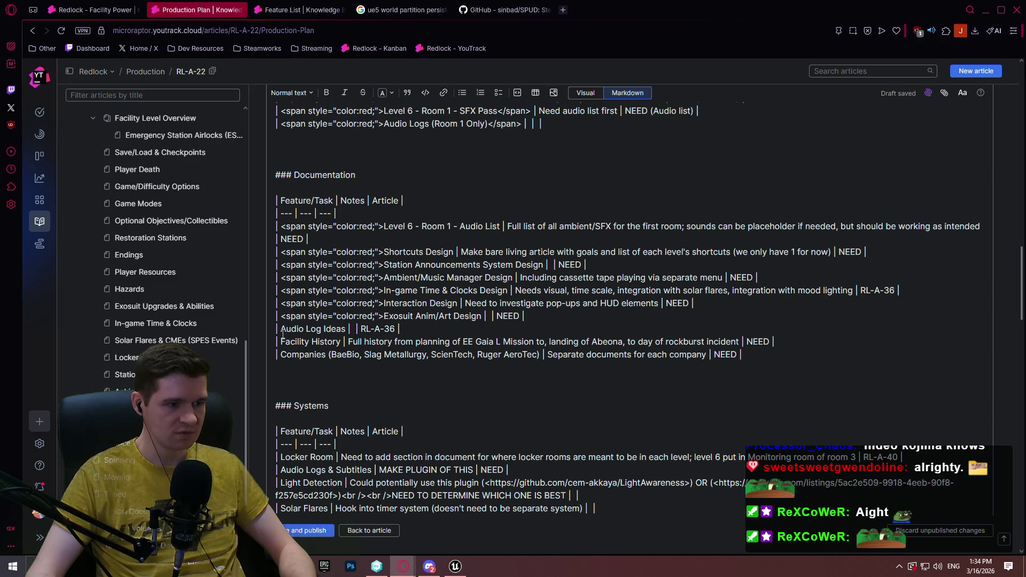
key("ctrl+v")
left_click(280, 341)
key("ctrl+v")
left_click(281, 354)
key("ctrl+v")
Close the red spans after Audio List, Shortcuts, Station Announcements, Ambient/Music Manager and In-game Time & Clocks Design
scroll(385, 315, "up", 1)
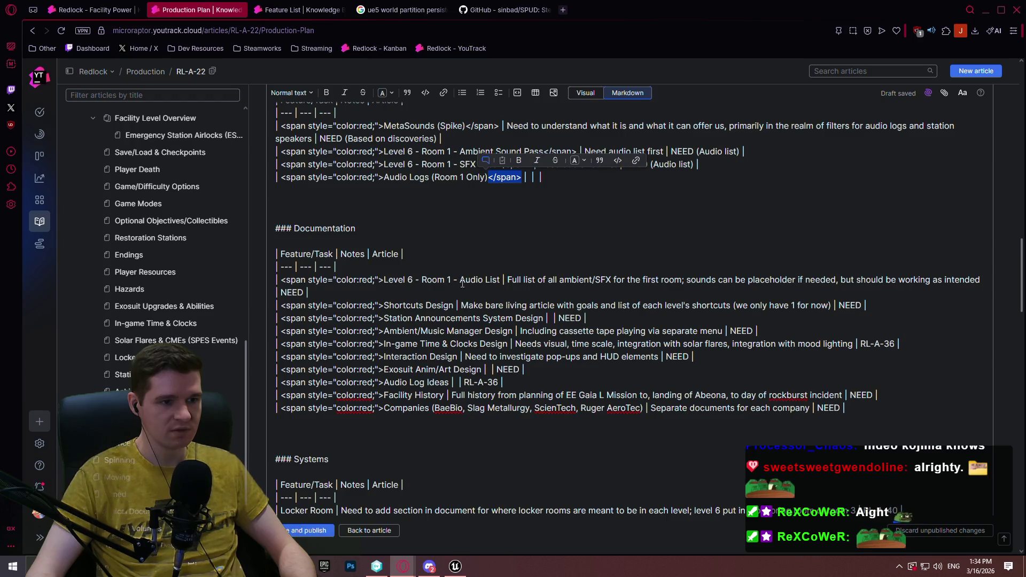
left_click(502, 279)
key("ctrl+v")
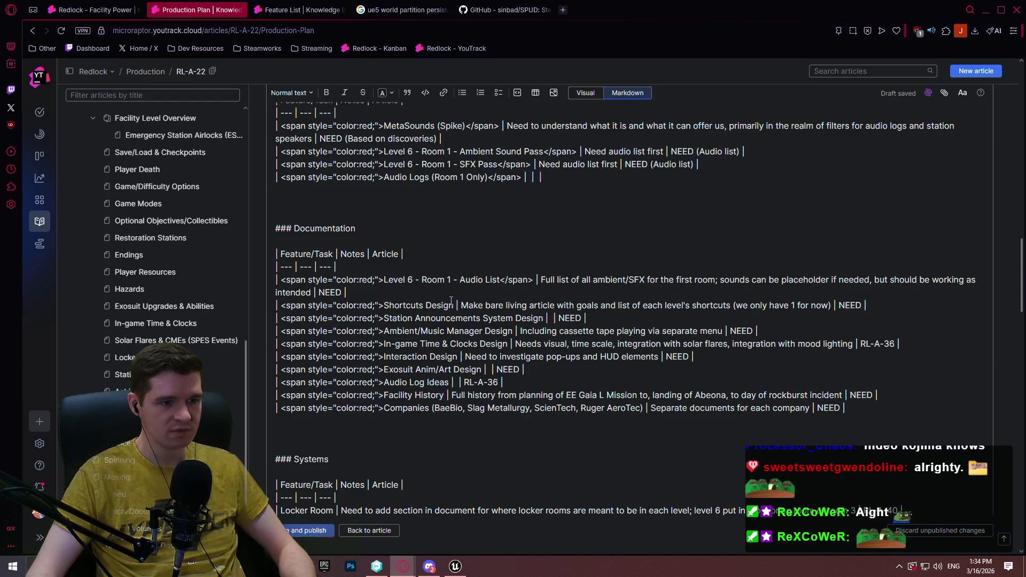
left_click(454, 305)
key("ctrl+v")
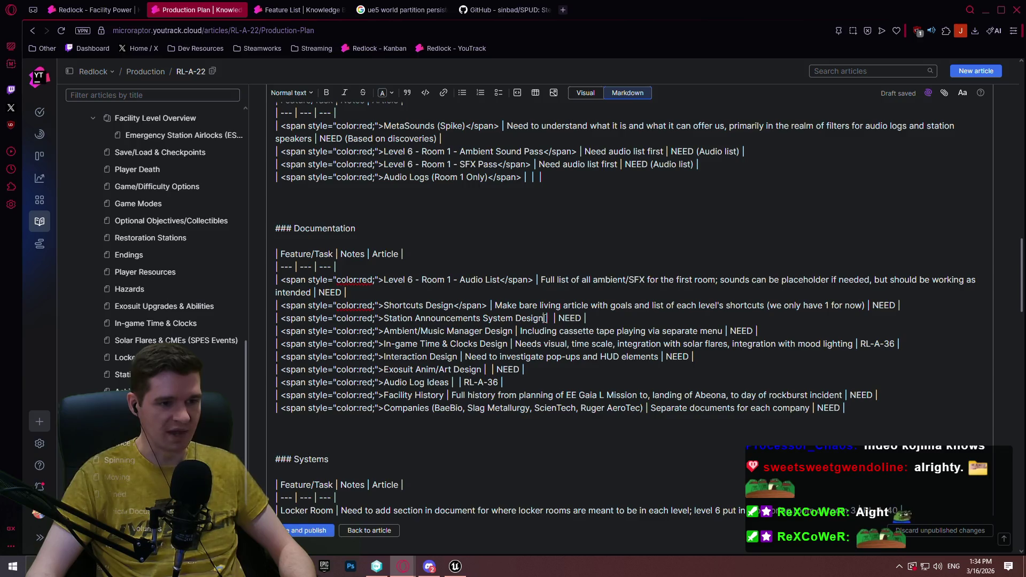
left_click(545, 319)
key("ctrl+v")
left_click(514, 331)
key("ctrl+v")
left_click(508, 344)
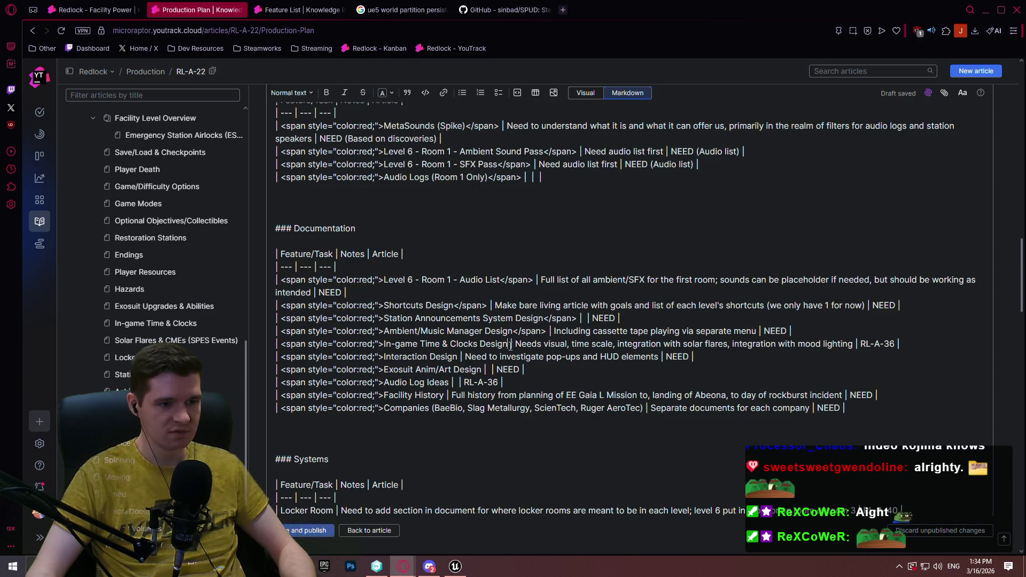
key("ctrl+v")
Close the red spans after Interaction Design, Exosuit Anim/Art Design, Audio Log Ideas, Facility History and Companies
left_click(458, 357)
key("ctrl+v")
left_click(482, 369)
key("ctrl+v")
key("ctrl+v")
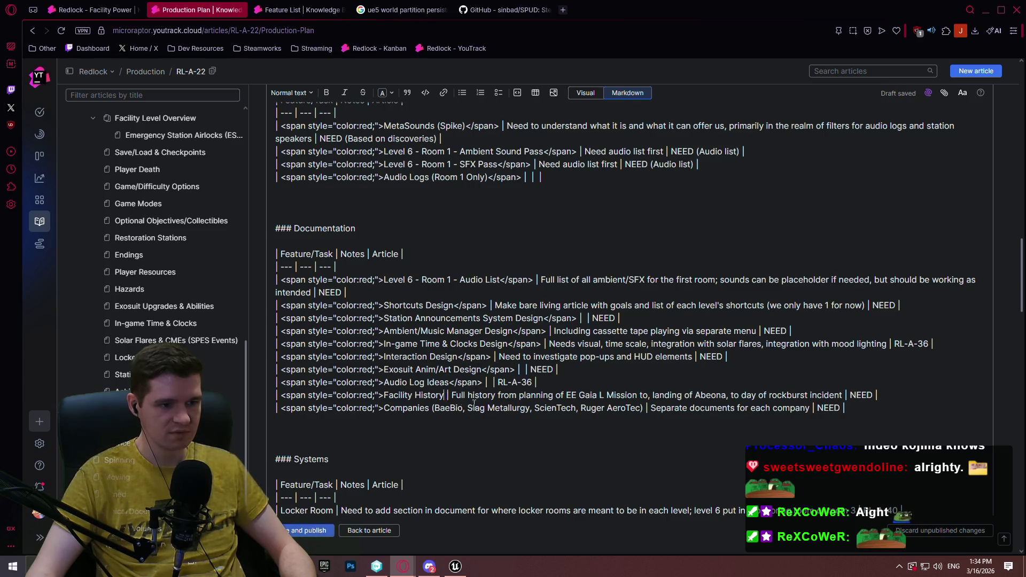
left_click(444, 395)
key("ctrl+v")
left_click(644, 407)
key("ctrl+v")
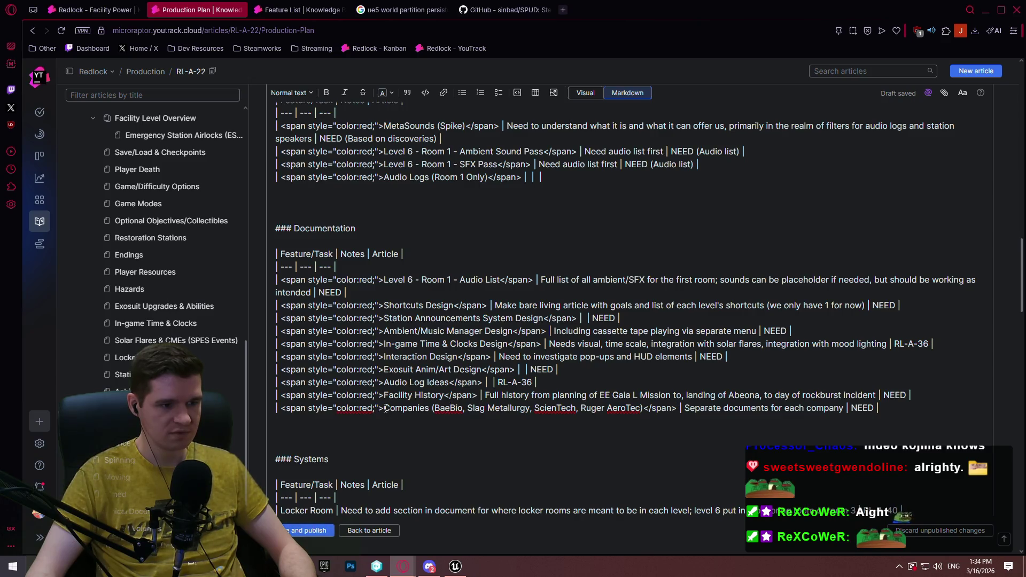
left_click_drag(386, 407, 303, 410)
scroll(293, 141, "down", 7)
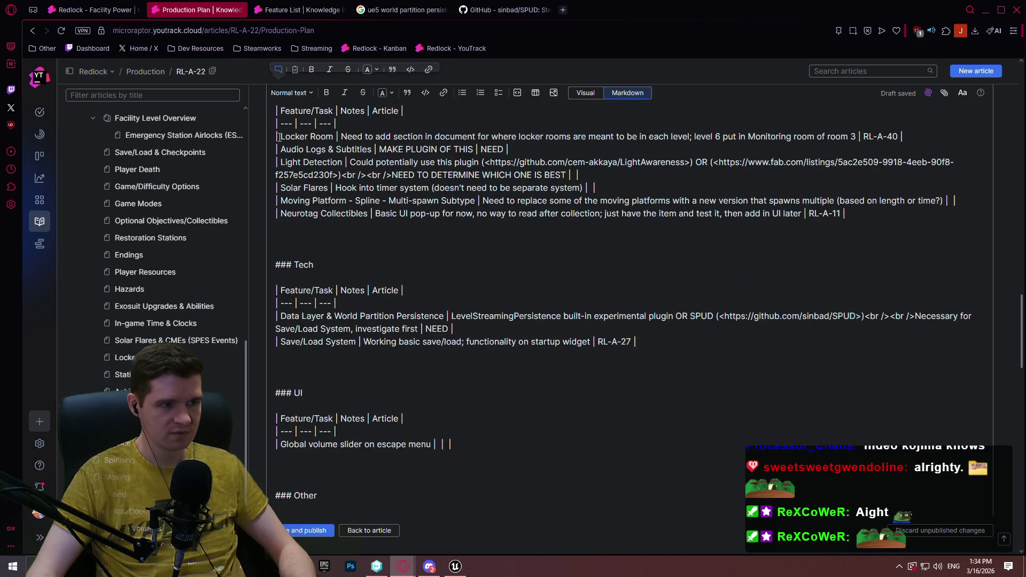
Add red opening span tags before each Systems and Tech task, from Locker Room to Save/Load System
left_click(279, 137)
key("ctrl+v")
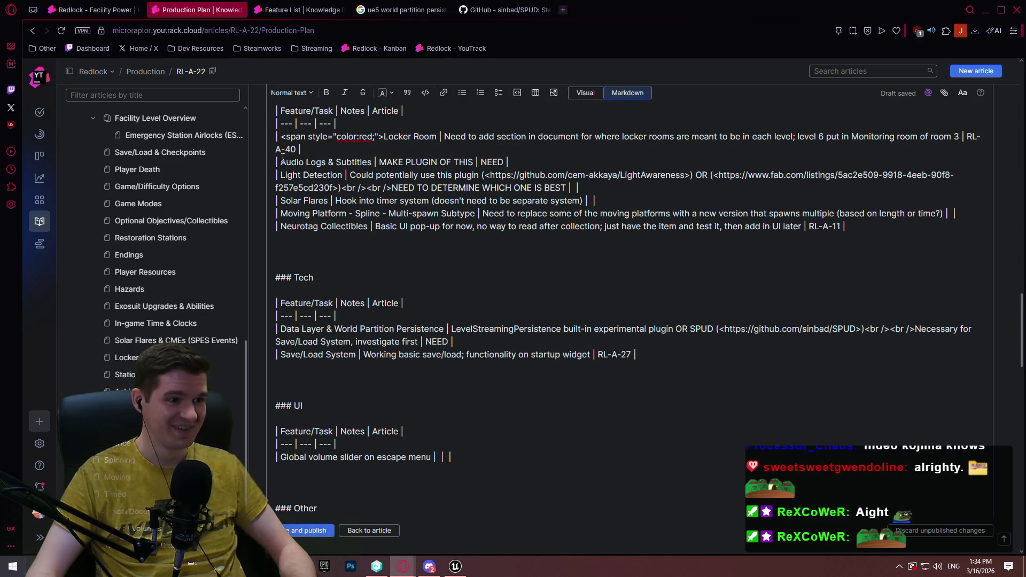
left_click(280, 162)
key("ctrl+v")
left_click(280, 175)
key("ctrl+v")
key("ctrl+v")
left_click(280, 213)
key("ctrl+v")
left_click(280, 239)
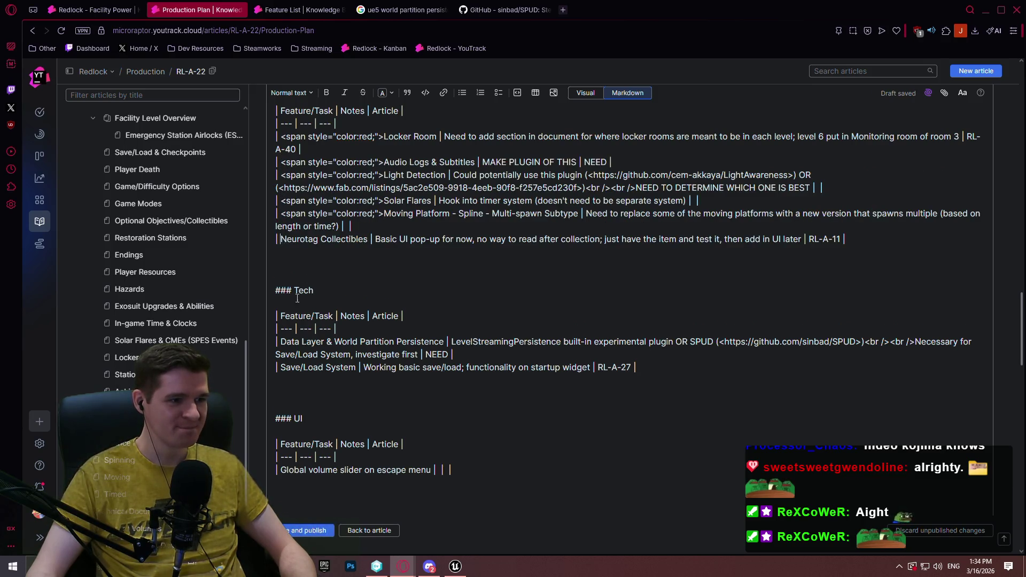
key("ctrl+v")
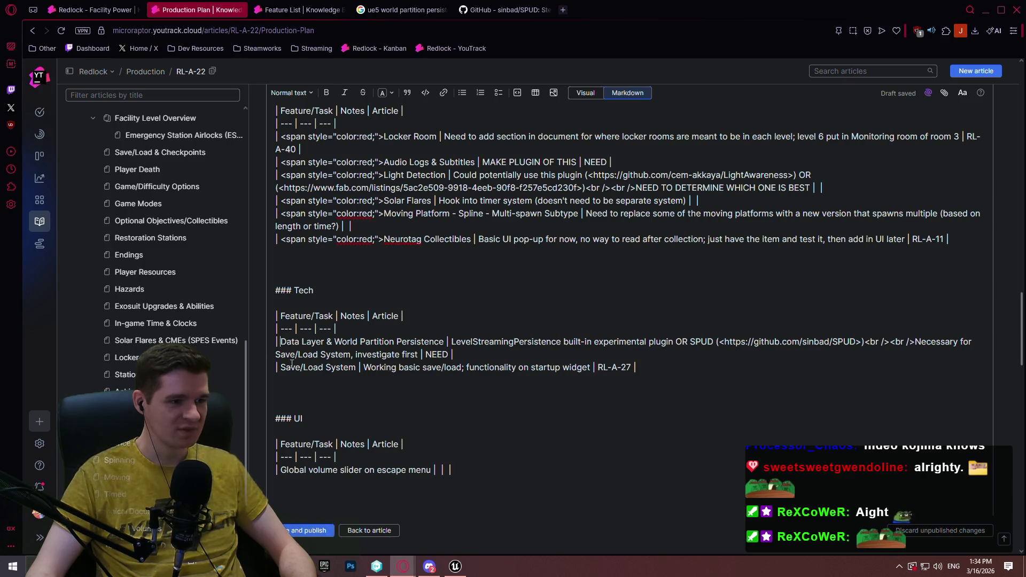
key("ctrl+v")
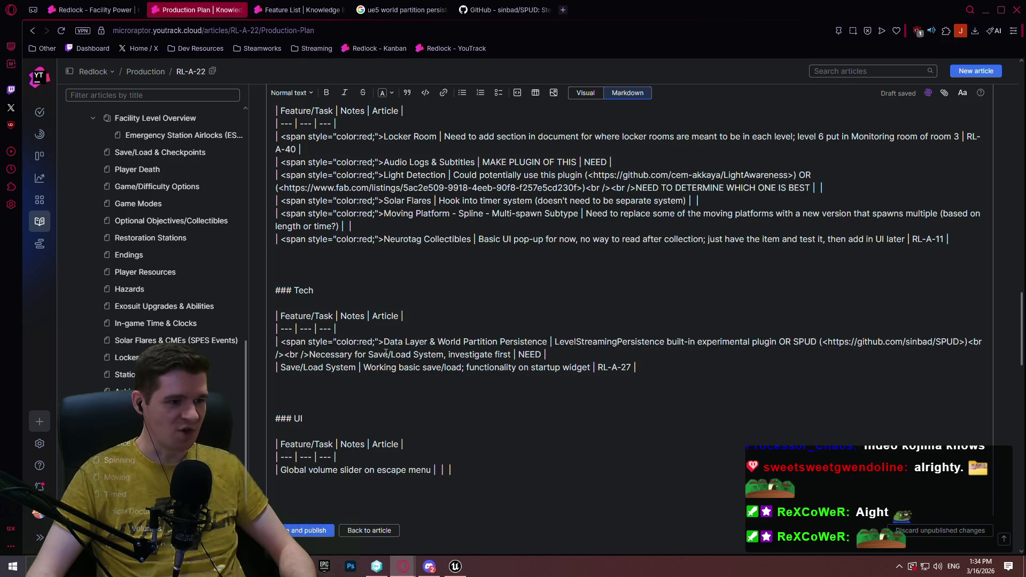
key("ctrl+v")
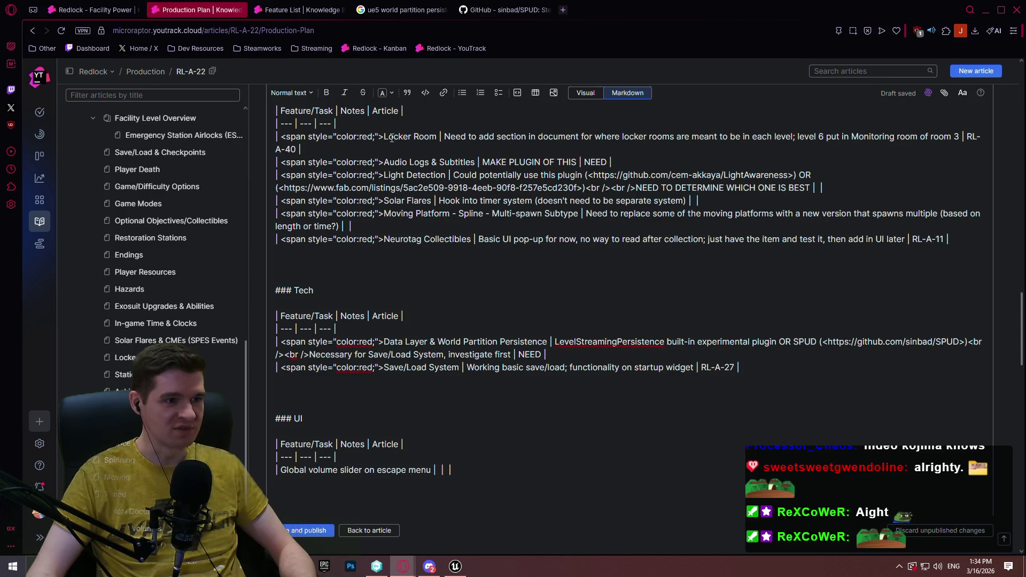
scroll(465, 160, "up", 3)
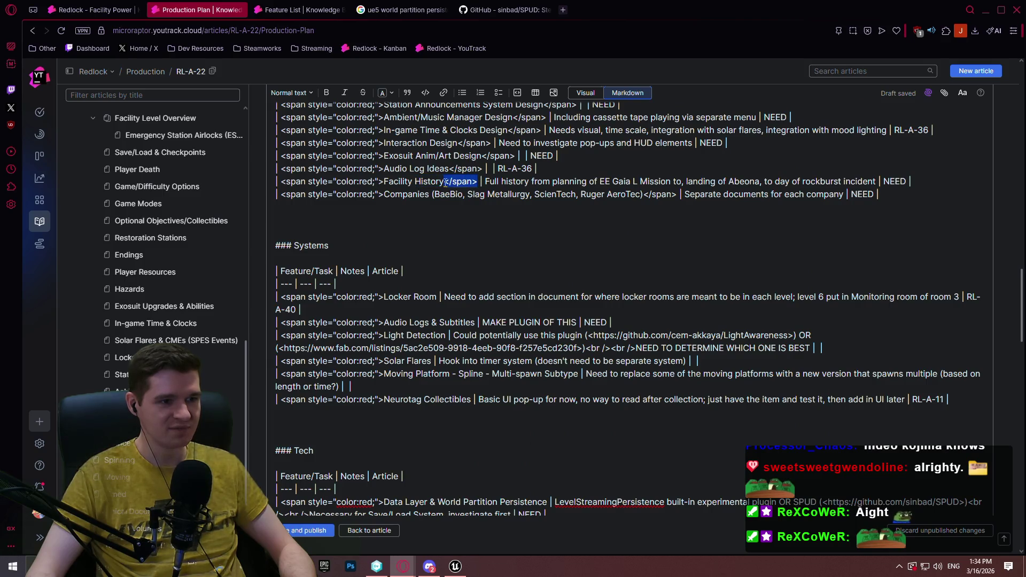
Close the red spans after Locker Room, Audio Logs & Subtitles, Light Detection and Solar Flares
left_click(438, 297)
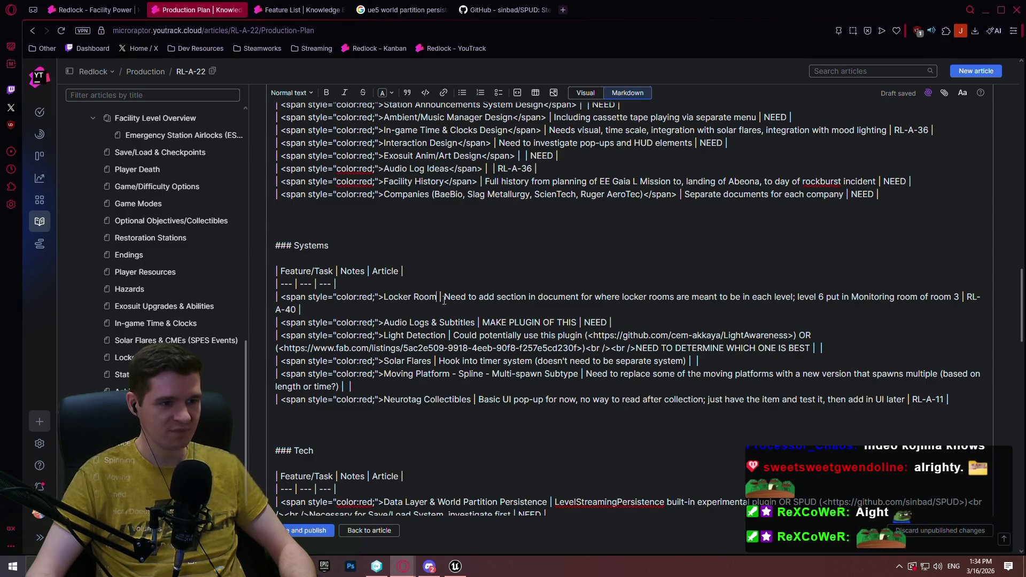
key("ctrl+v")
left_click(474, 323)
key("ctrl+v")
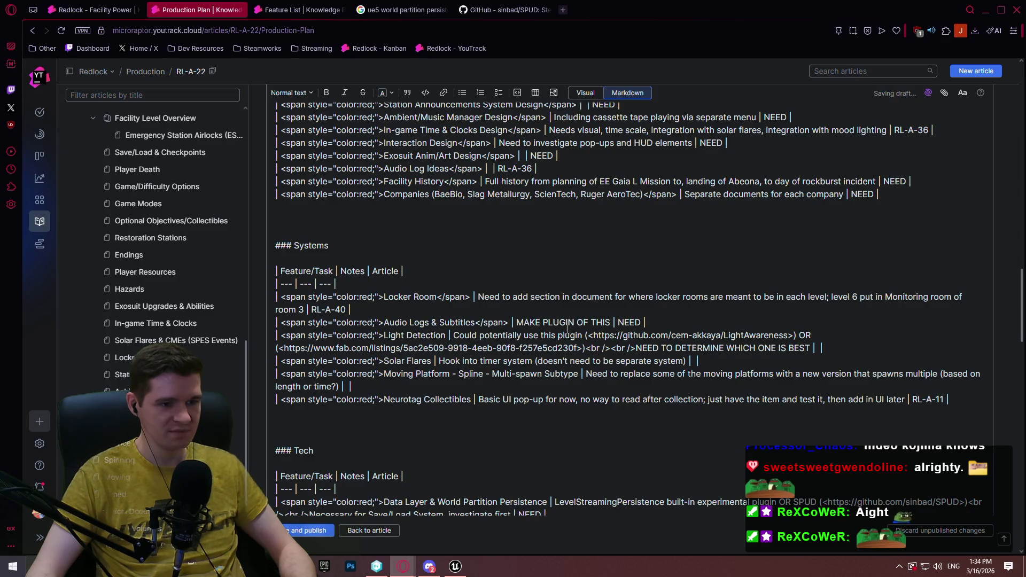
left_click(445, 336)
type("</span>")
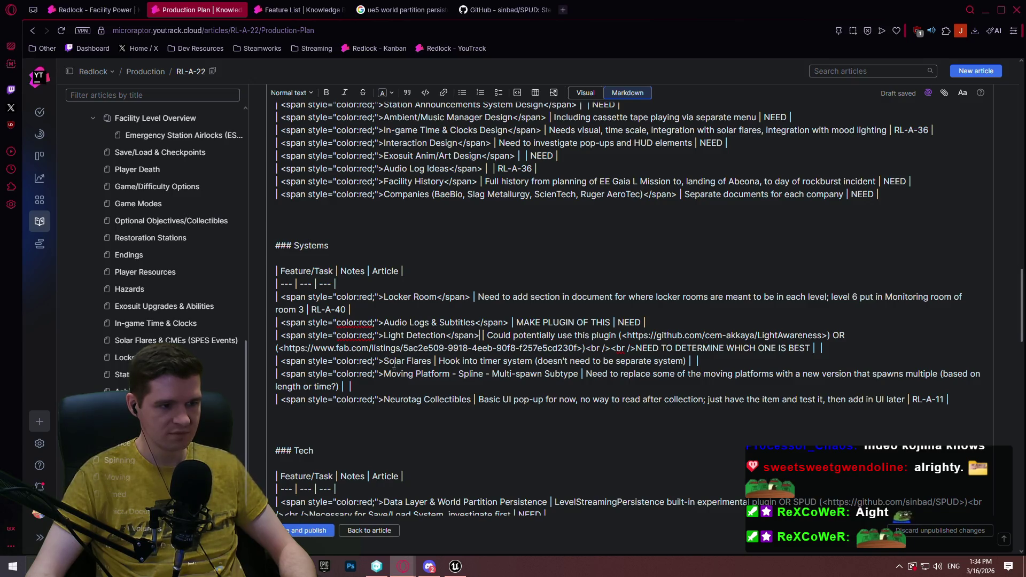
left_click(432, 360)
type("</span>")
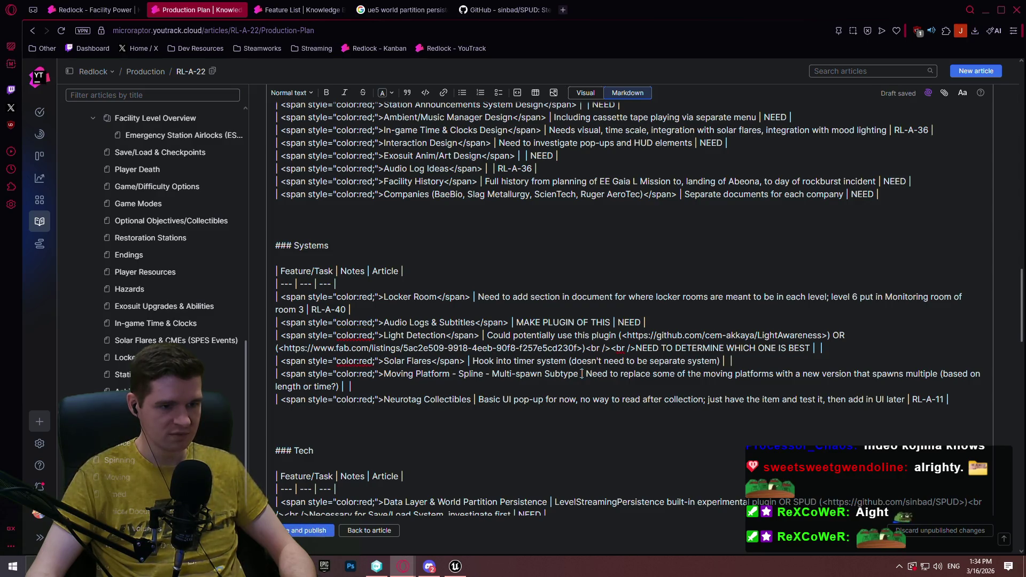
Close the red spans after Moving Platform, Neurotag Collectibles, Data Layer & World Partition Persistence and Save/Load System
left_click(581, 373)
type("</span>")
left_click(472, 400)
type("</span>")
scroll(378, 282, "down", 3)
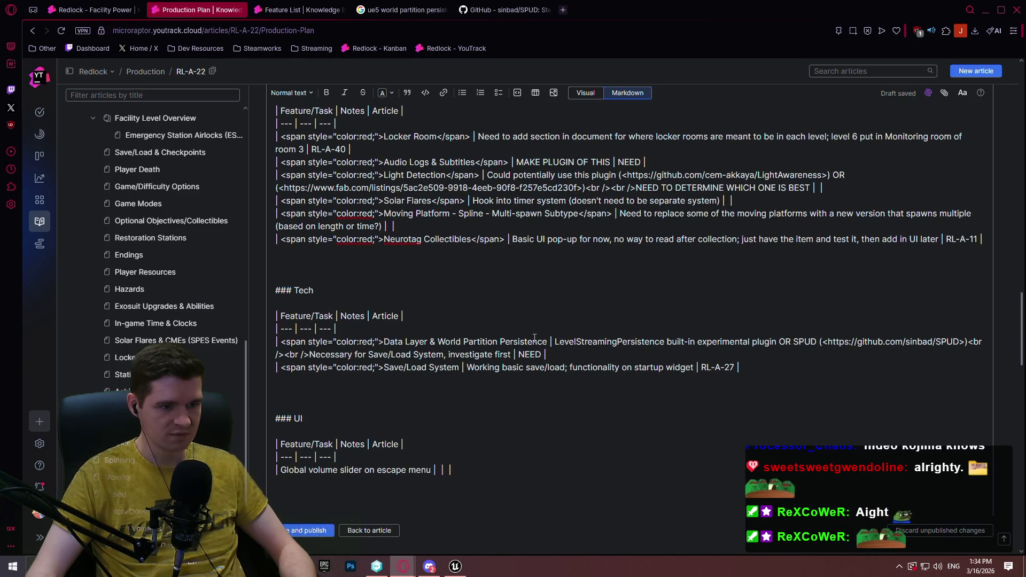
type("</span>")
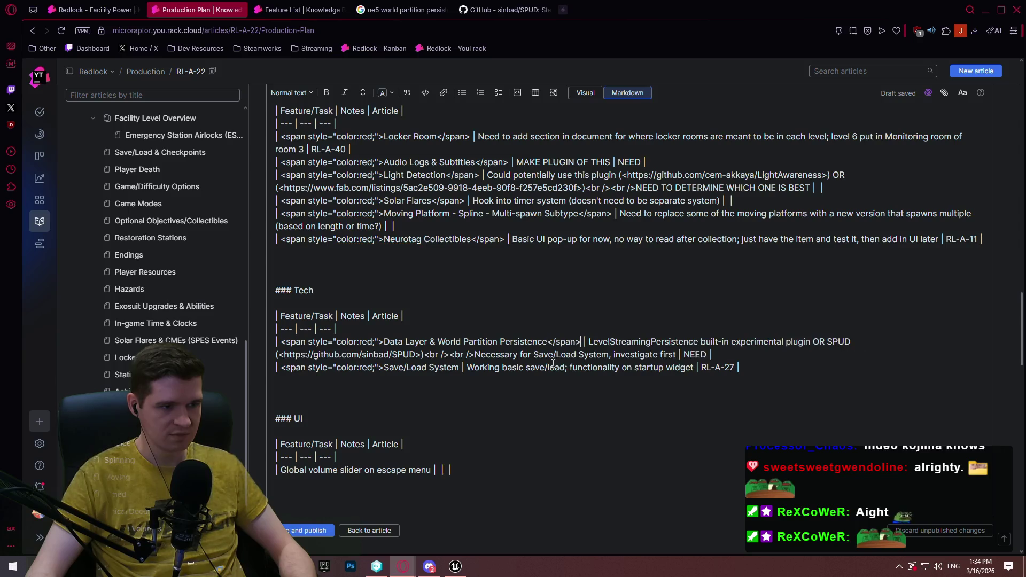
type("</span>")
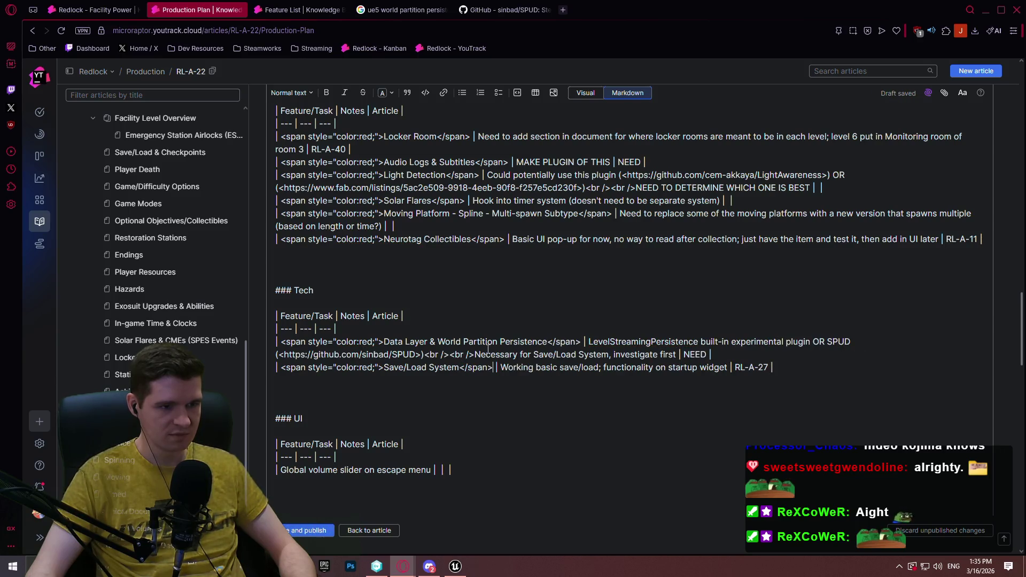
mouse_move(354, 344)
left_mouse_down()
mouse_move(321, 356)
mouse_move(281, 342)
left_mouse_up()
key("ctrl+c")
scroll(287, 260, "down", 4)
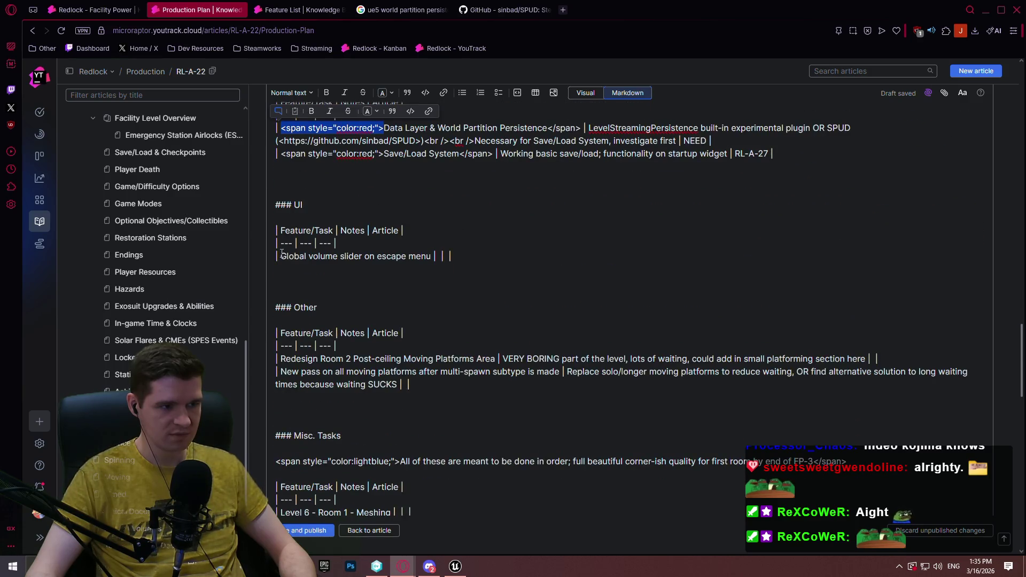
Insert the red span opening tag before Global volume slider, Redesign Room 2 and the moving platforms pass task
left_click(282, 256)
key("ctrl+v")
left_click(281, 359)
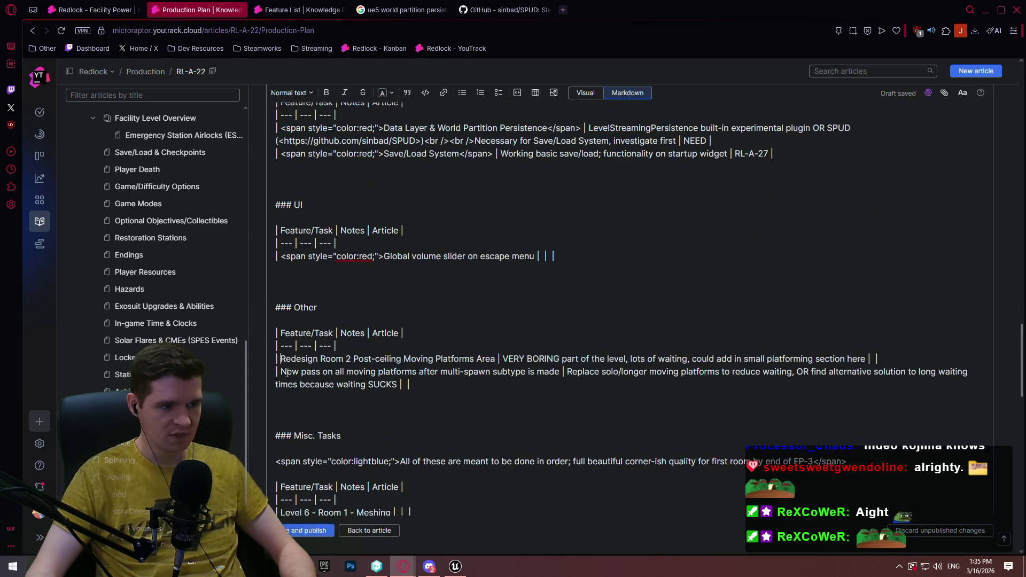
key("ctrl+v")
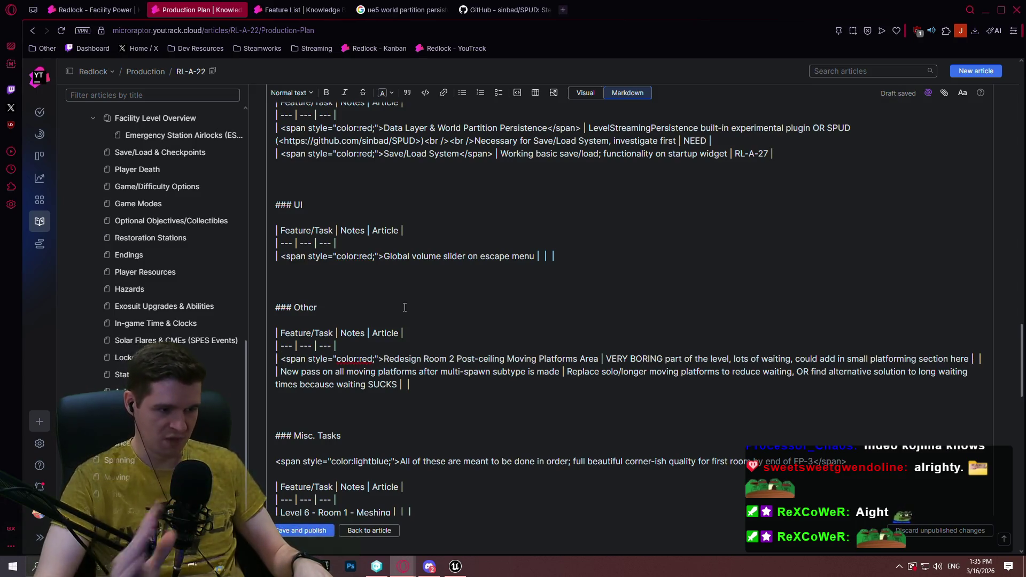
key("ctrl+v")
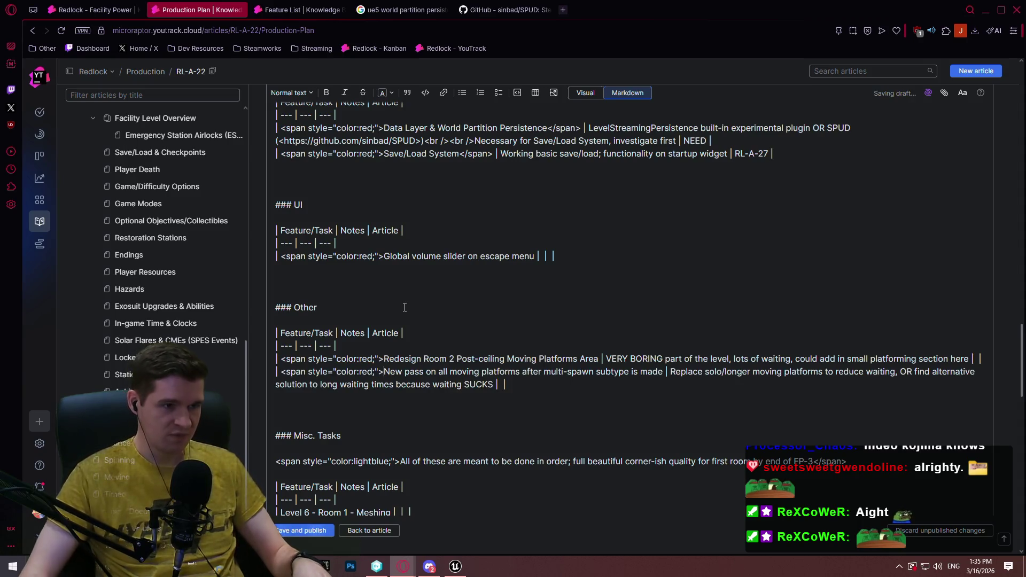
Close the red spans with </span> after those three task names and preview the rendered tables
left_click_drag(581, 127, 548, 129)
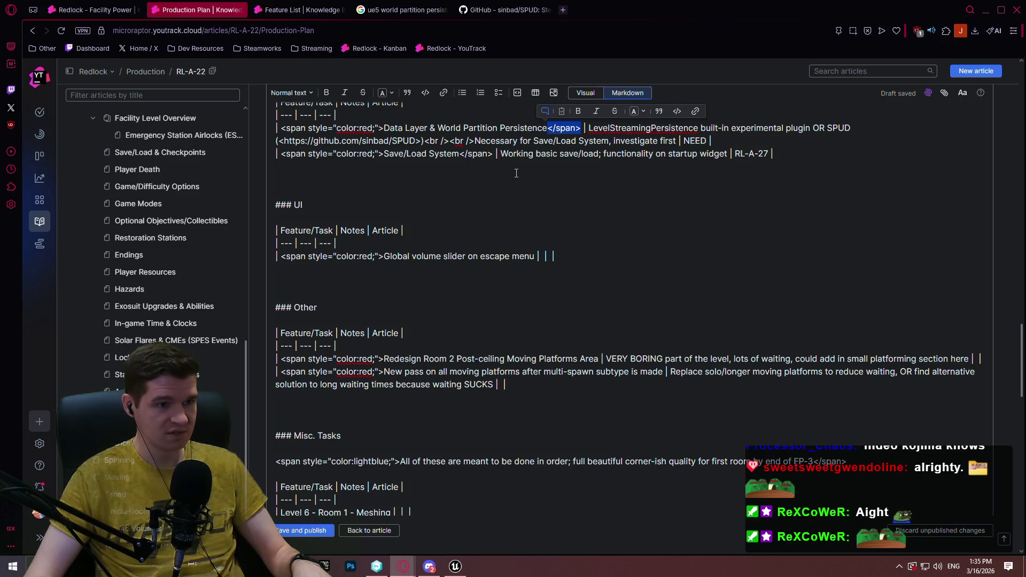
left_click(534, 257)
type("</span>")
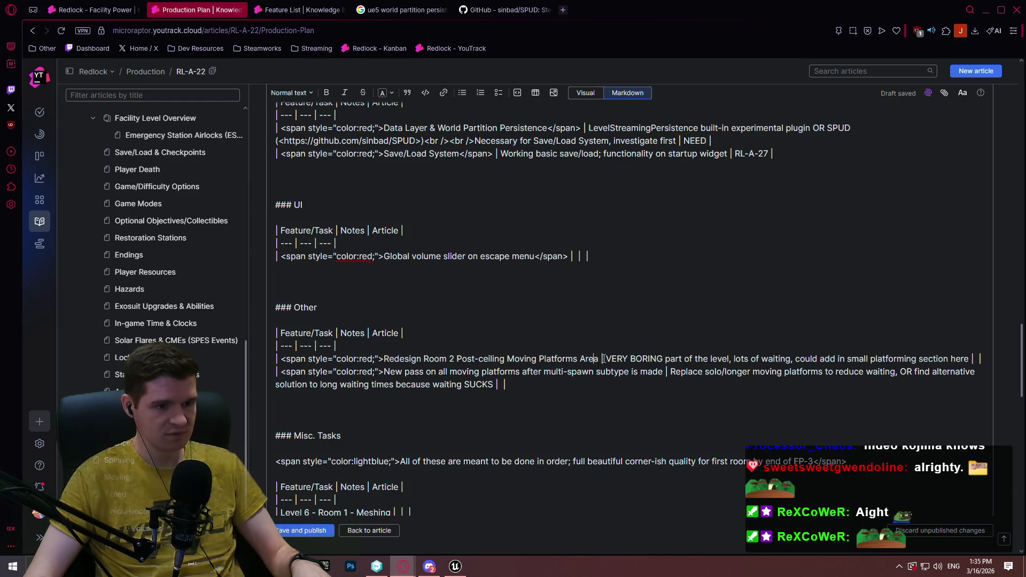
type("</span>")
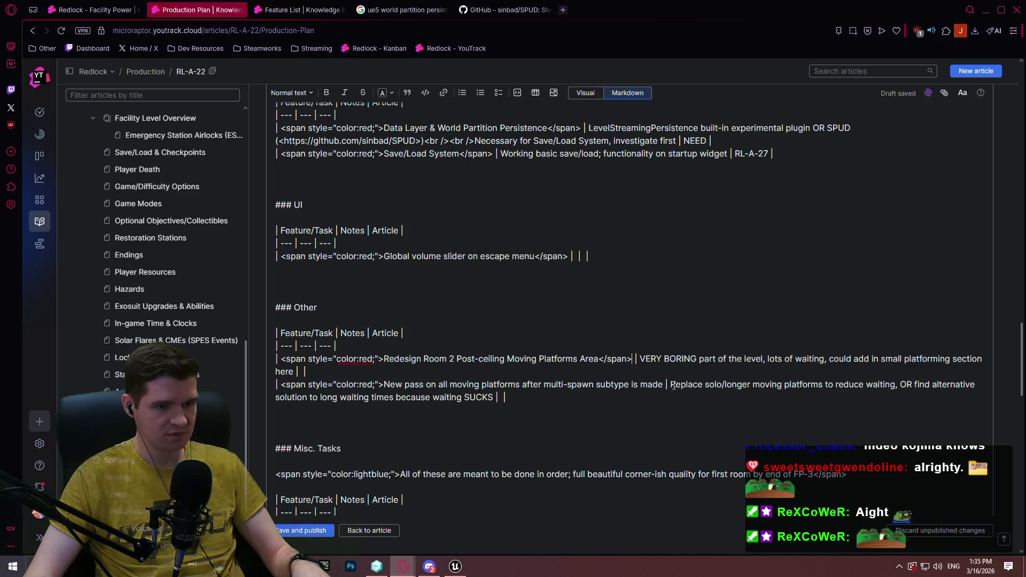
type("</span>")
scroll(407, 246, "down", 3)
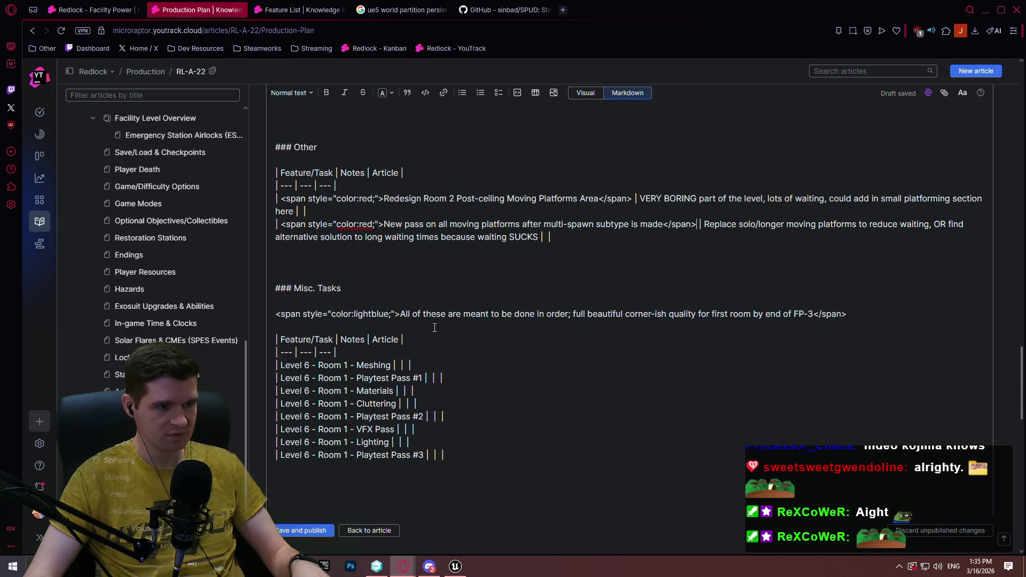
left_click(583, 93)
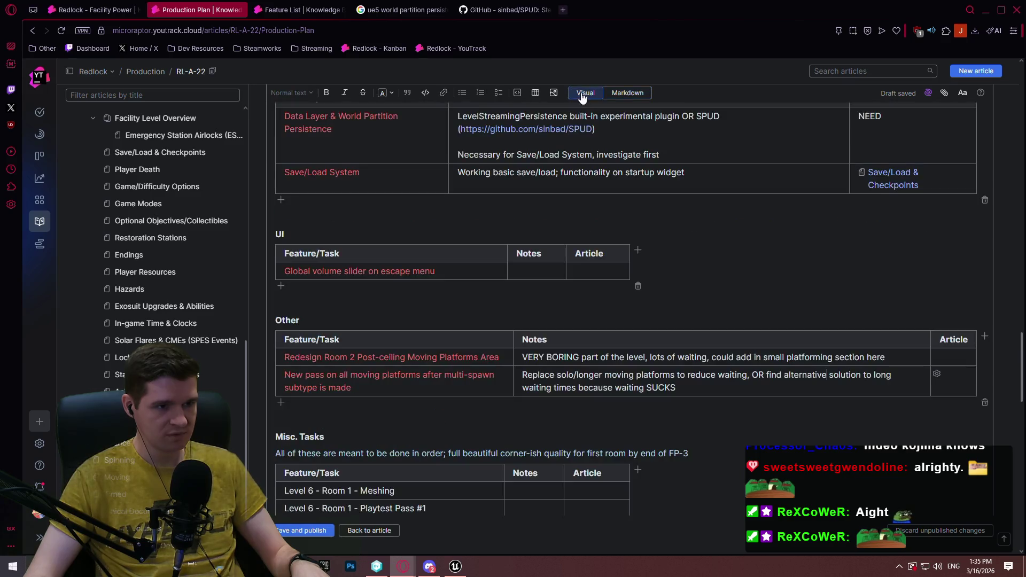
scroll(530, 185, "down", 2)
scroll(530, 185, "down", 2)
scroll(979, 315, "up", 8)
scroll(979, 315, "up", 15)
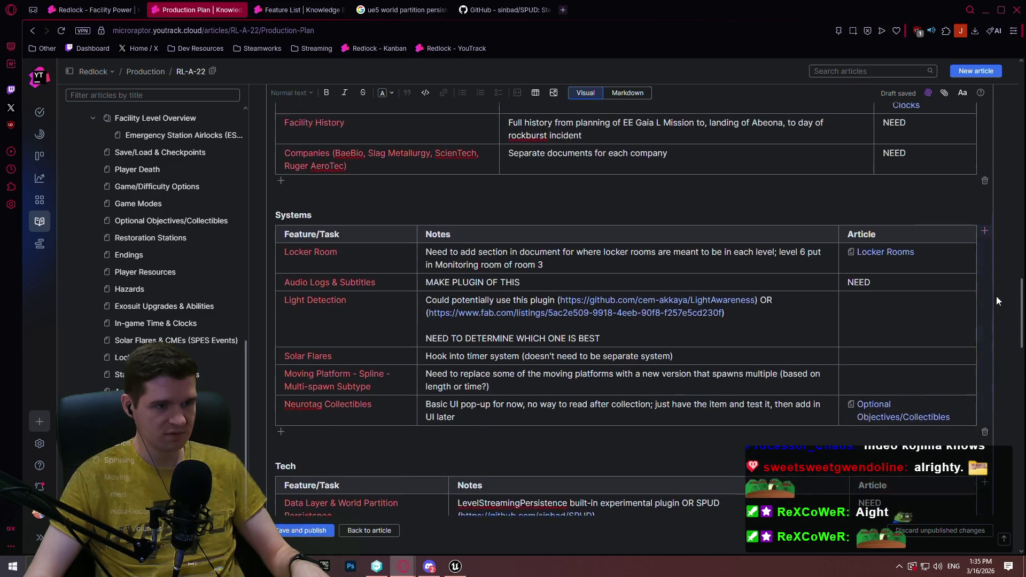
scroll(585, 205, "down", 15)
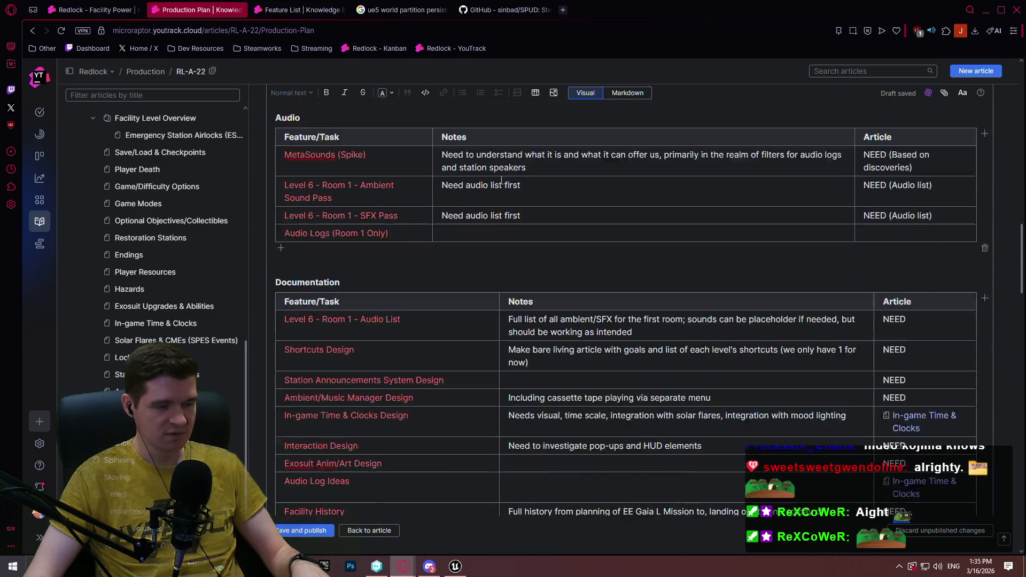
scroll(609, 96, "down", 10)
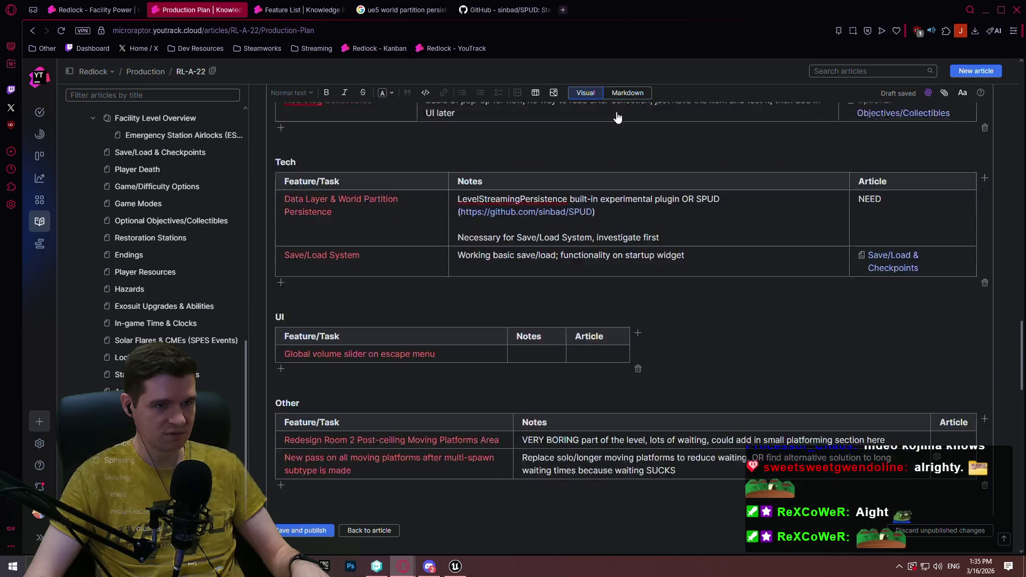
left_click(610, 95)
scroll(408, 237, "up", 3)
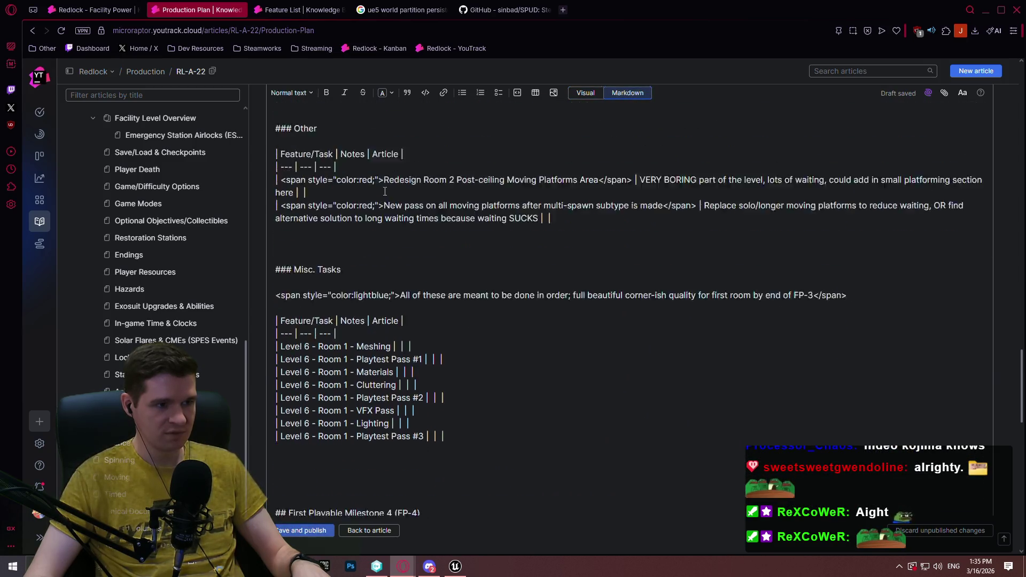
Paste the red span tag before Meshing, Playtest Passes #1–#3, Materials, Cluttering, VFX Pass and Lighting
double_click(378, 223)
mouse_move(359, 230)
left_mouse_down()
mouse_move(281, 224)
mouse_move(276, 199)
left_mouse_up()
key("ctrl+c")
left_click(282, 393)
key("ctrl+v")
scroll(286, 348, "down", 2)
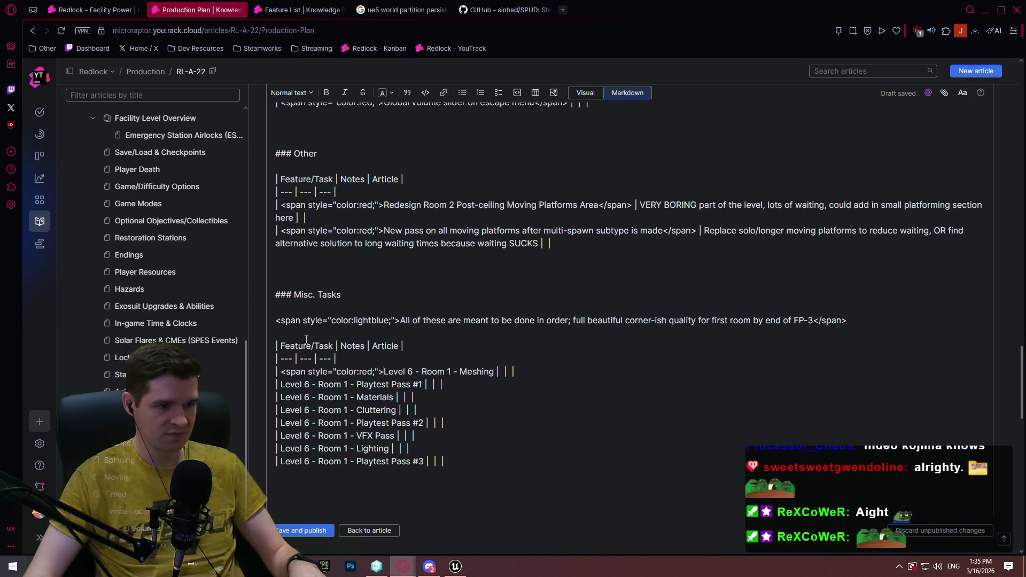
left_click(282, 297)
key("ctrl+v")
left_click(282, 309)
key("ctrl+v")
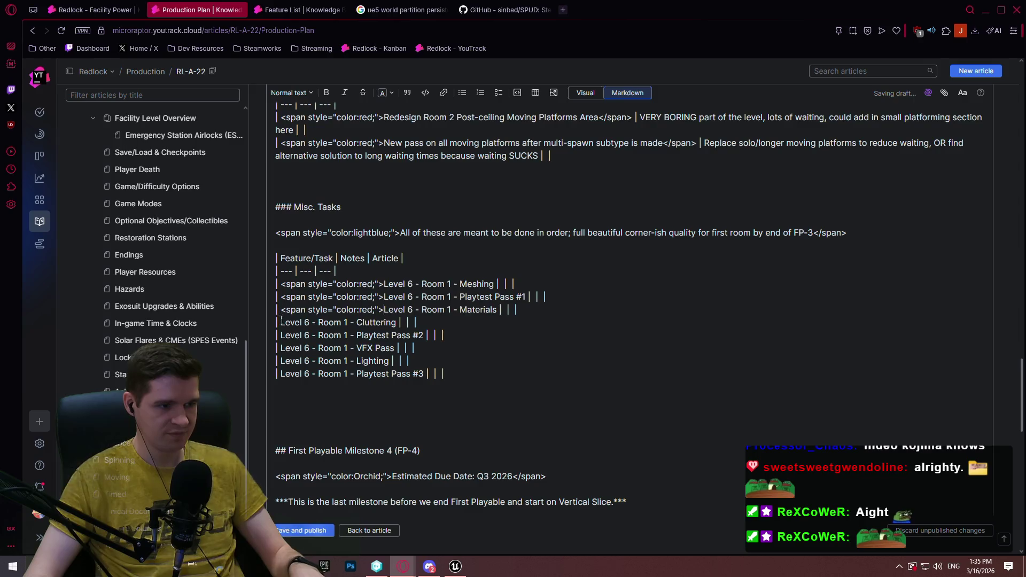
left_click(281, 323)
key("ctrl+v")
left_click(282, 335)
key("ctrl+v")
left_click(281, 348)
key("ctrl+v")
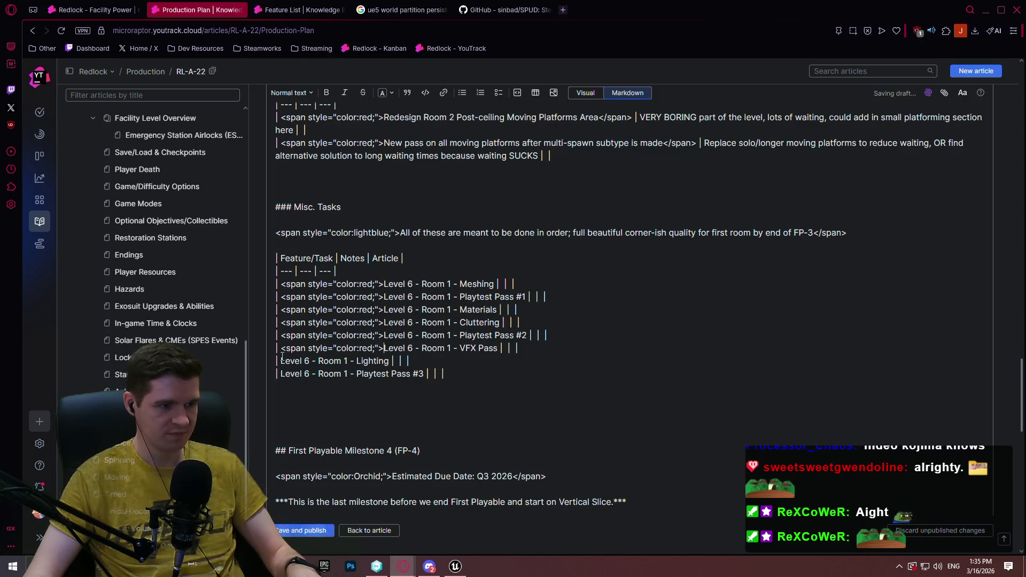
left_click(282, 360)
key("ctrl+v")
left_click(282, 374)
key("ctrl+v")
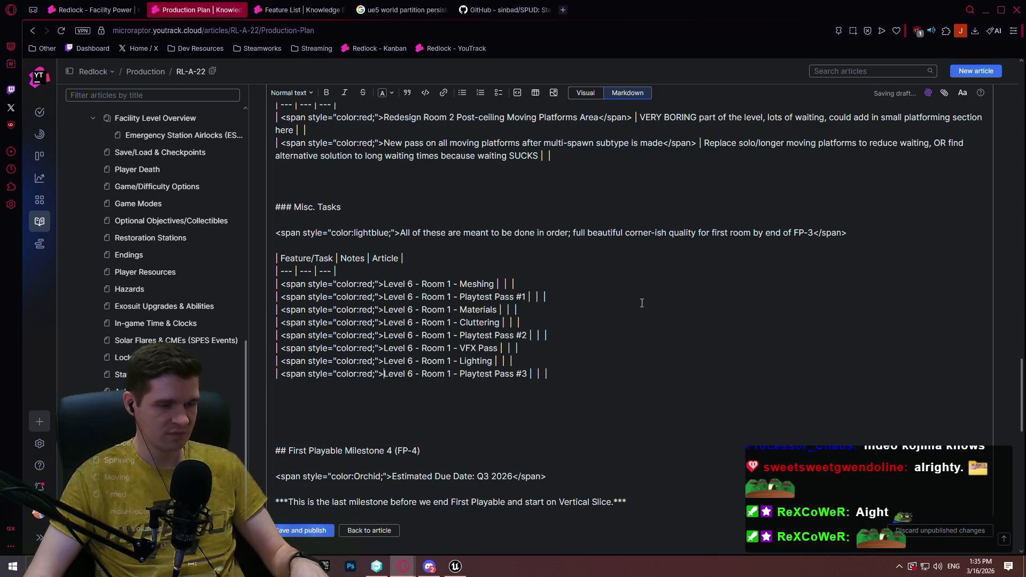
Paste the copied colour tag after each of the eight Misc. Tasks names, then save and publish
scroll(376, 240, "up", 2)
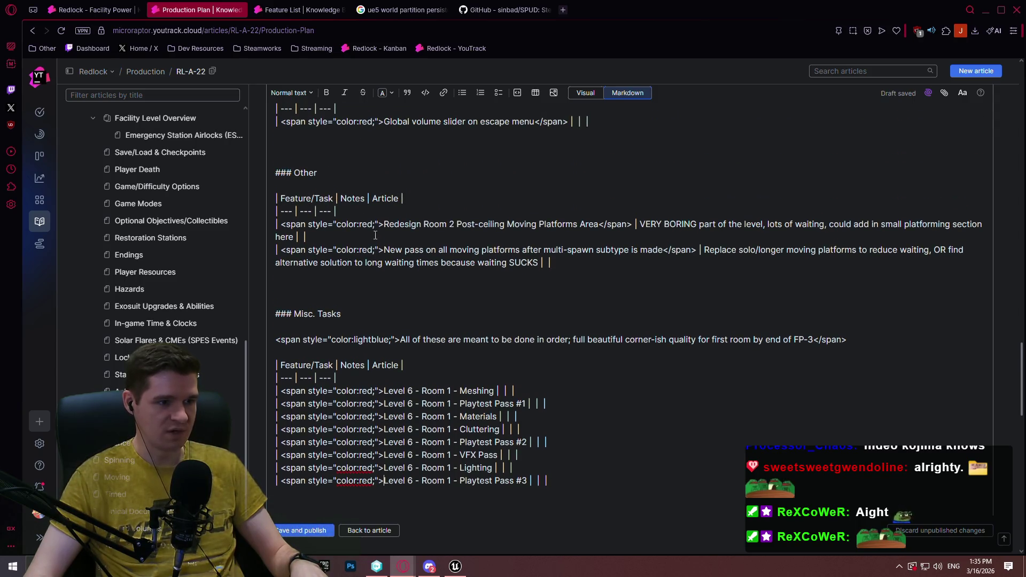
left_click_drag(384, 224, 289, 225)
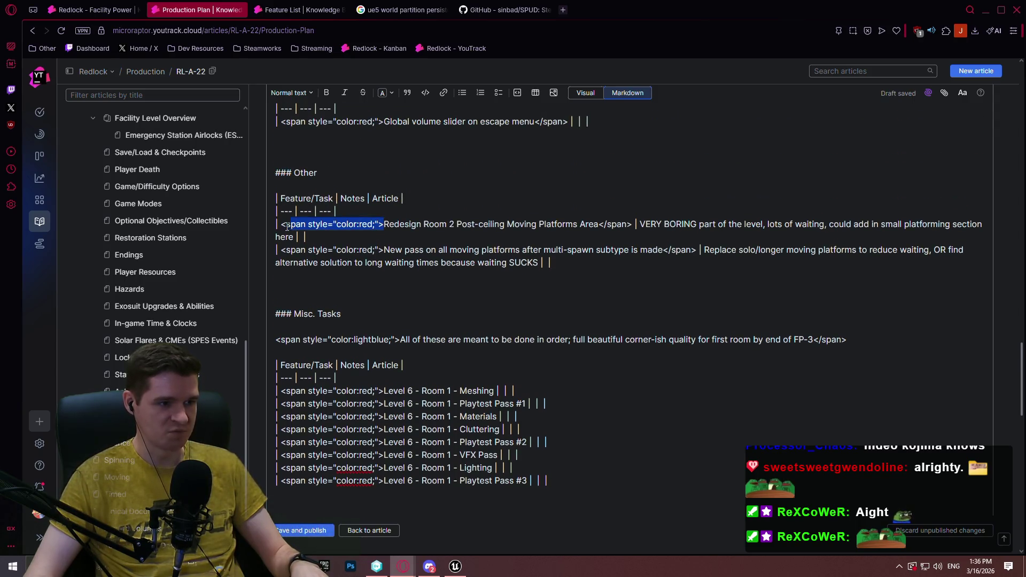
left_click(495, 390)
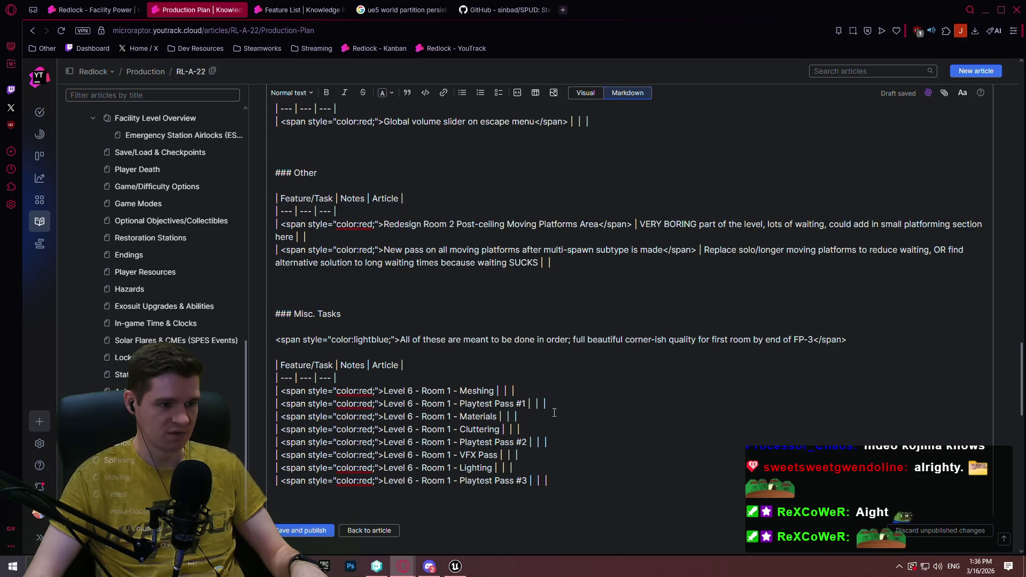
key("ctrl+v")
left_click(527, 403)
key("ctrl+v")
left_click(497, 416)
key("ctrl+v")
left_click(500, 429)
key("ctrl+v")
left_click(528, 442)
key("ctrl+v")
left_click(497, 455)
key("ctrl+v")
left_click(492, 467)
key("ctrl+v")
left_click(527, 480)
key("ctrl+v")
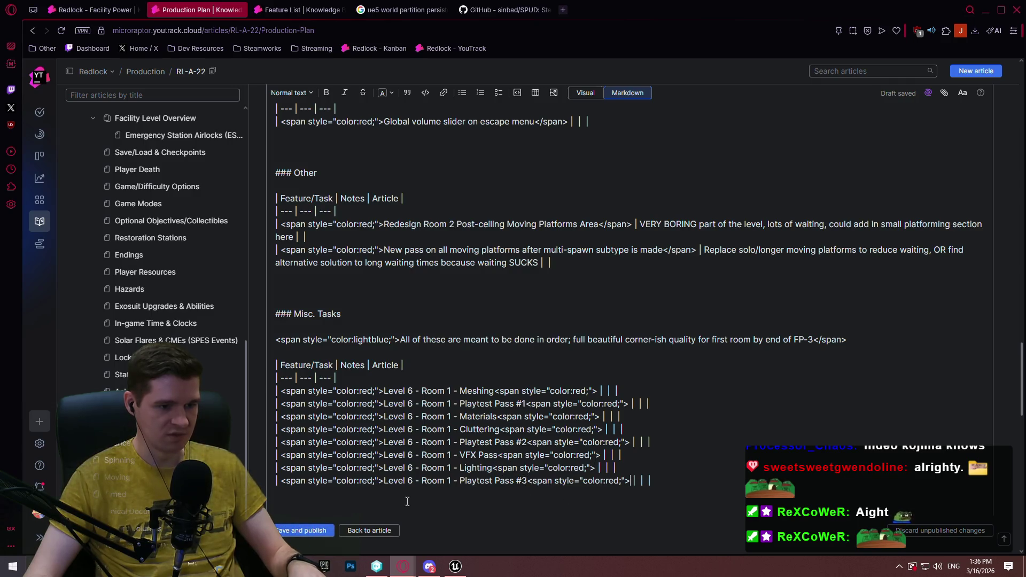
left_click(311, 530)
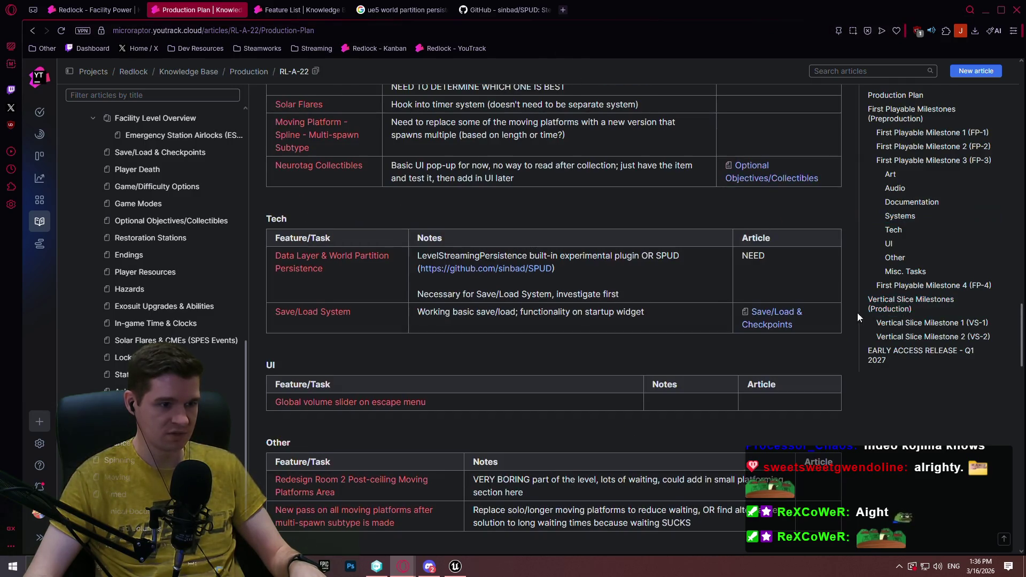
Reopen the Production Plan for editing in Visual mode and scroll down to the VS-1 and VS-2 tables
scroll(723, 251, "down", 5)
scroll(723, 251, "down", 5)
mouse_move(1022, 396)
left_mouse_down()
mouse_move(1022, 80)
mouse_move(1022, 419)
left_mouse_up()
left_click(885, 105)
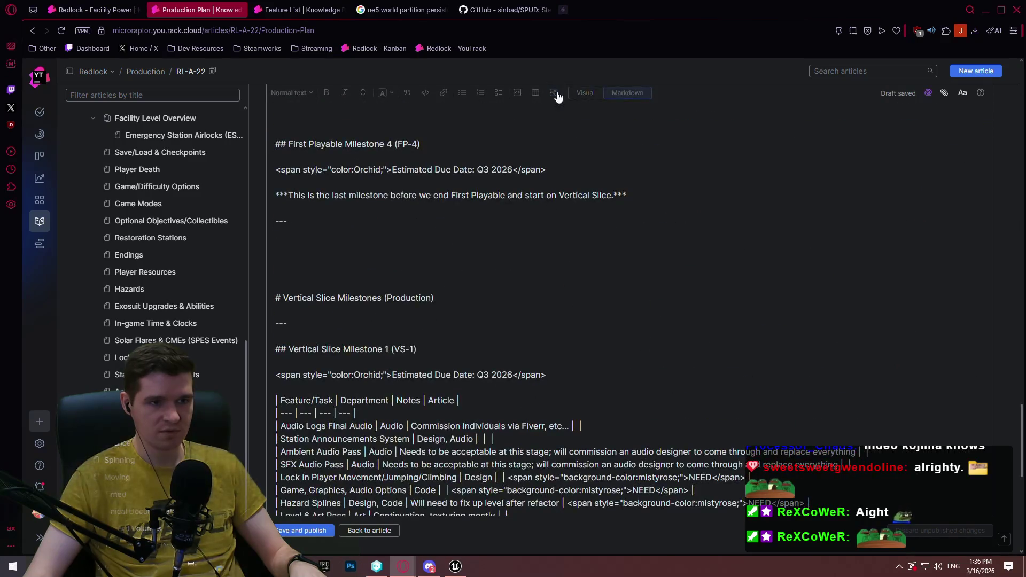
left_click(585, 92)
scroll(469, 149, "down", 6)
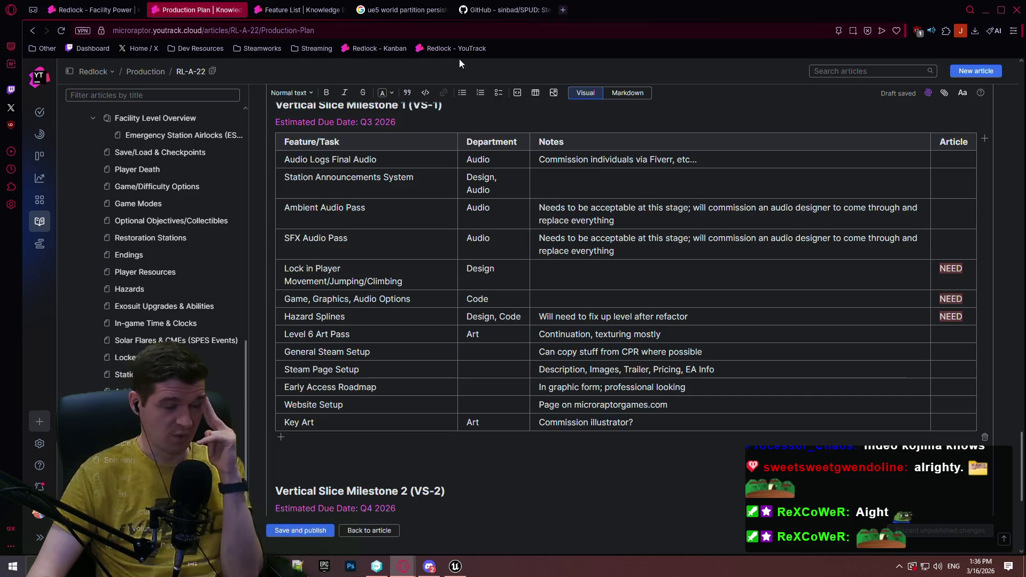
scroll(508, 361, "down", 5)
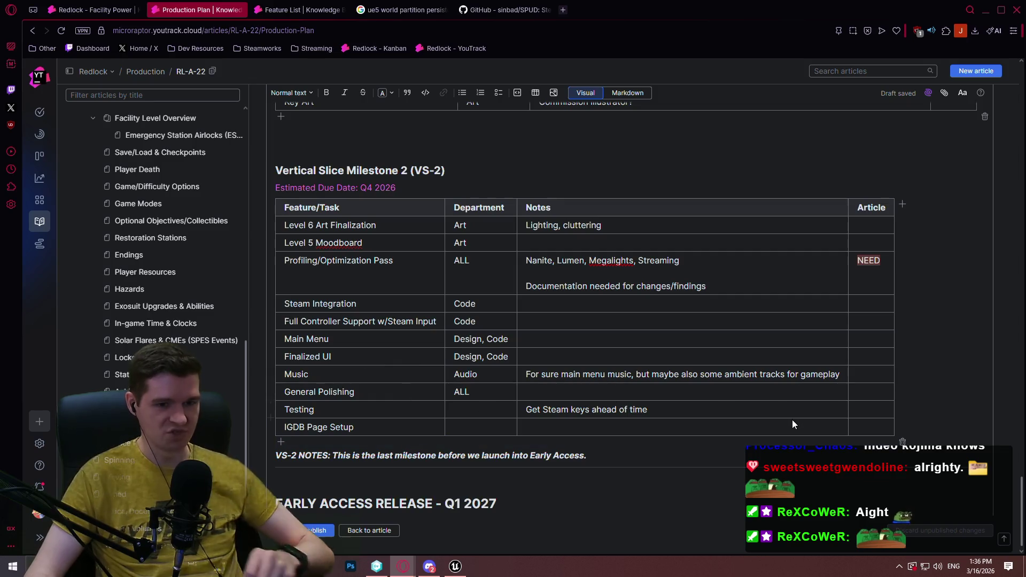
left_click_drag(858, 427, 331, 225)
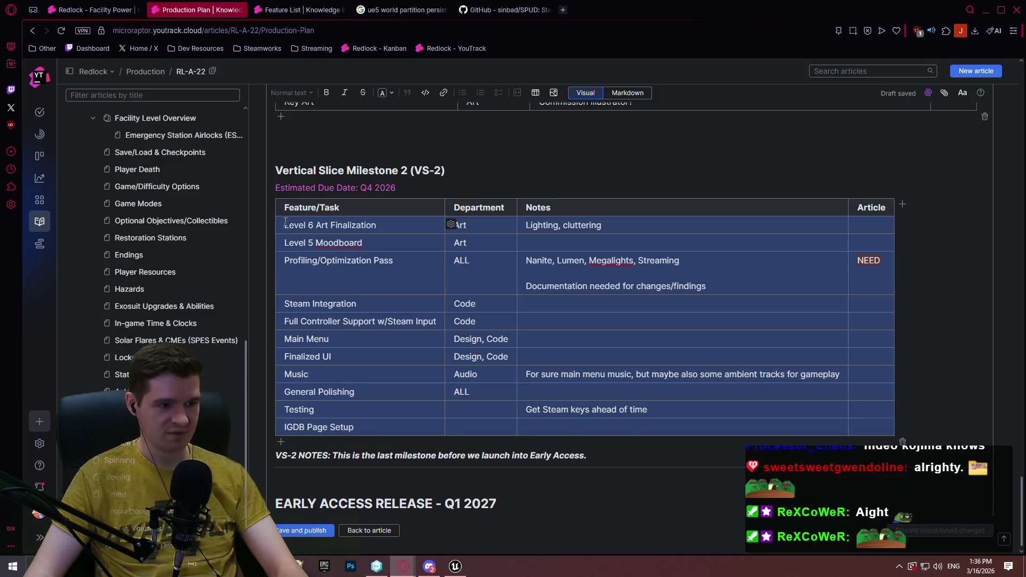
Clear all cell text from the VS-2 and VS-1 milestone tables
key("Delete")
scroll(406, 257, "up", 5)
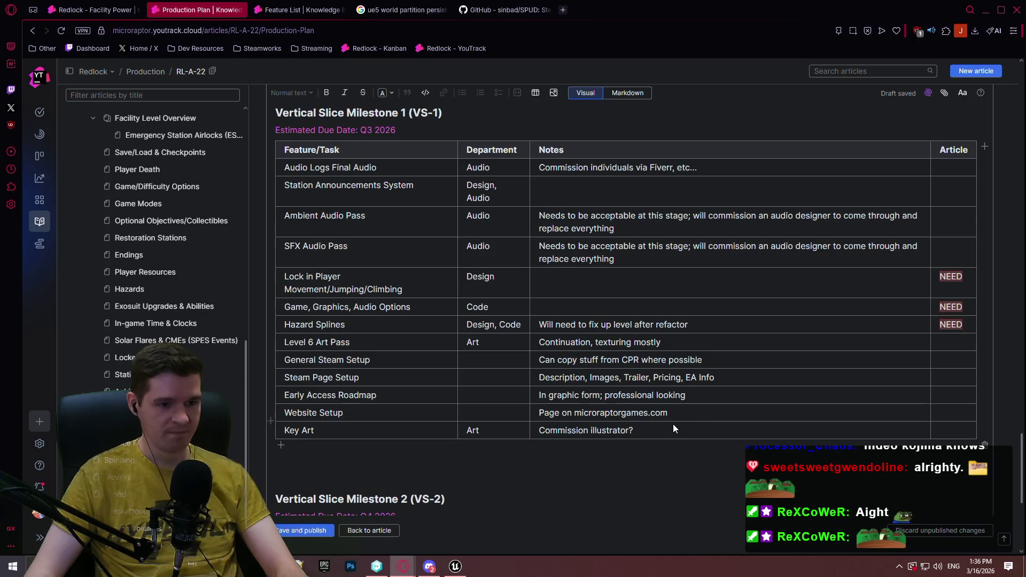
mouse_move(667, 427)
left_mouse_down()
mouse_move(464, 244)
mouse_move(464, 165)
left_mouse_up()
key("Delete")
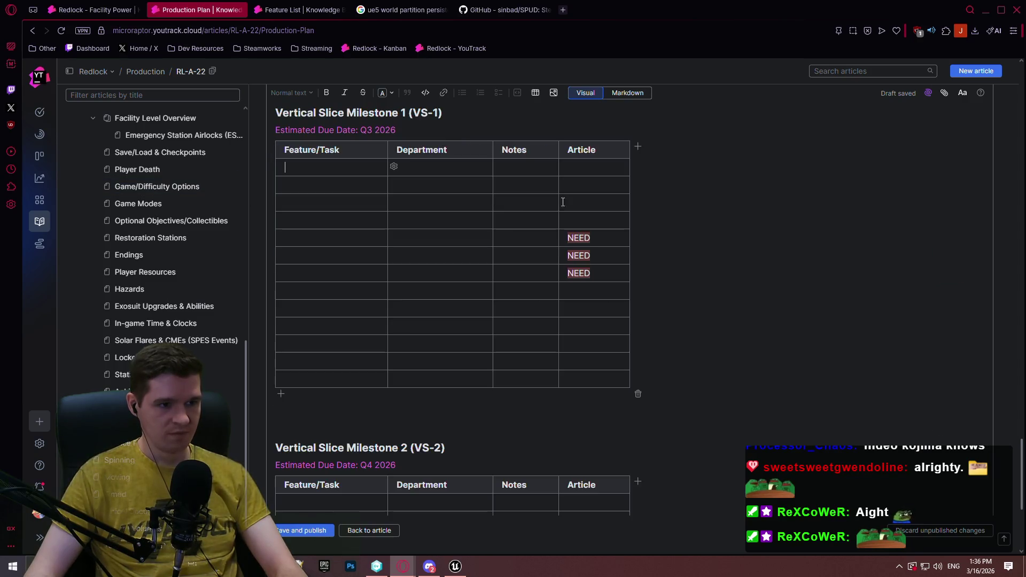
In Markdown, delete the surplus empty rows so each table keeps two blank rows
left_click(639, 96)
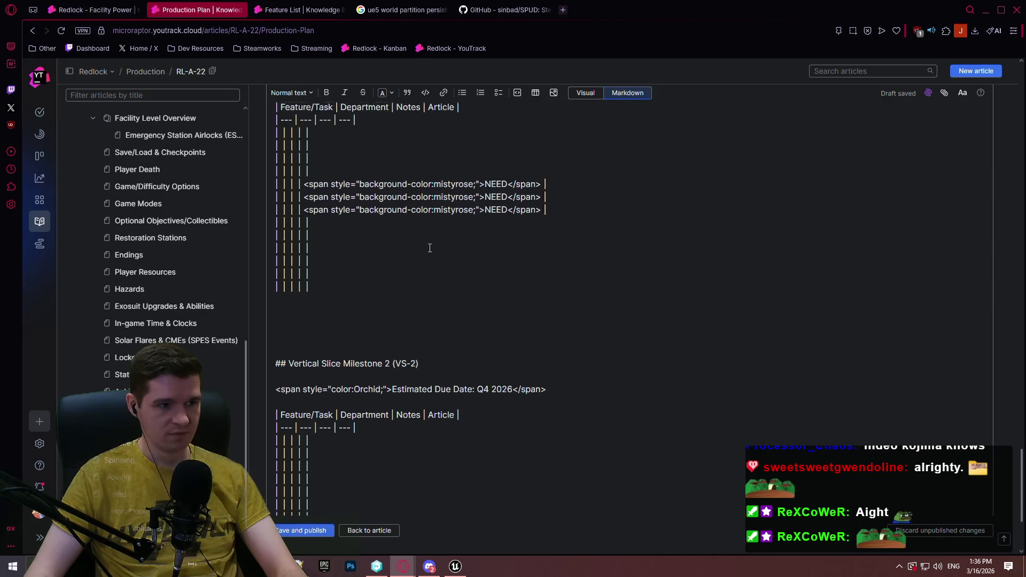
scroll(426, 289, "down", 1)
mouse_move(326, 494)
left_mouse_down()
mouse_move(245, 404)
mouse_move(244, 390)
left_mouse_up()
key("BackSpace")
scroll(330, 358, "up", 3)
left_click_drag(327, 369, 258, 248)
key("BackSpace")
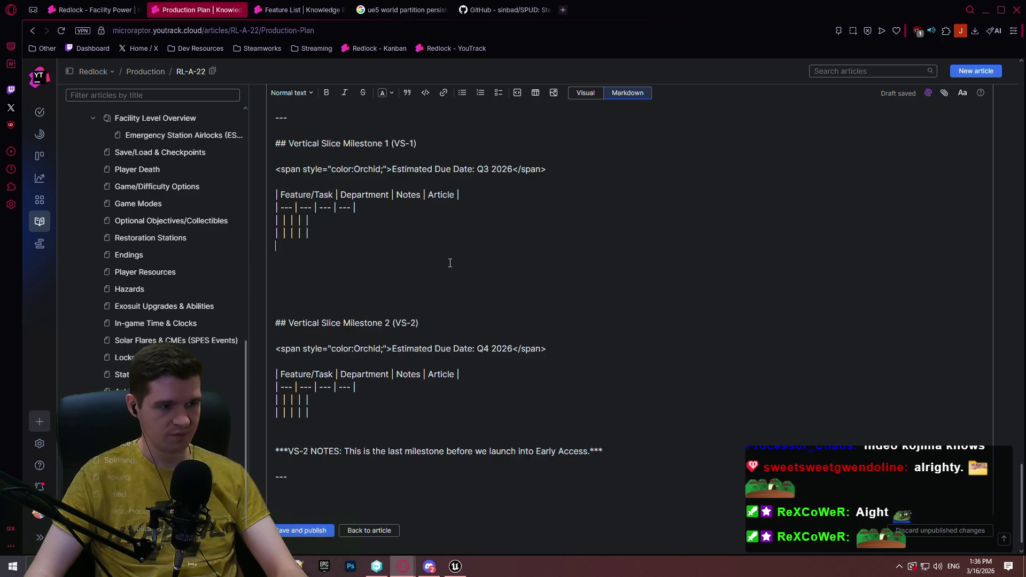
scroll(449, 262, "up", 2)
left_click(585, 92)
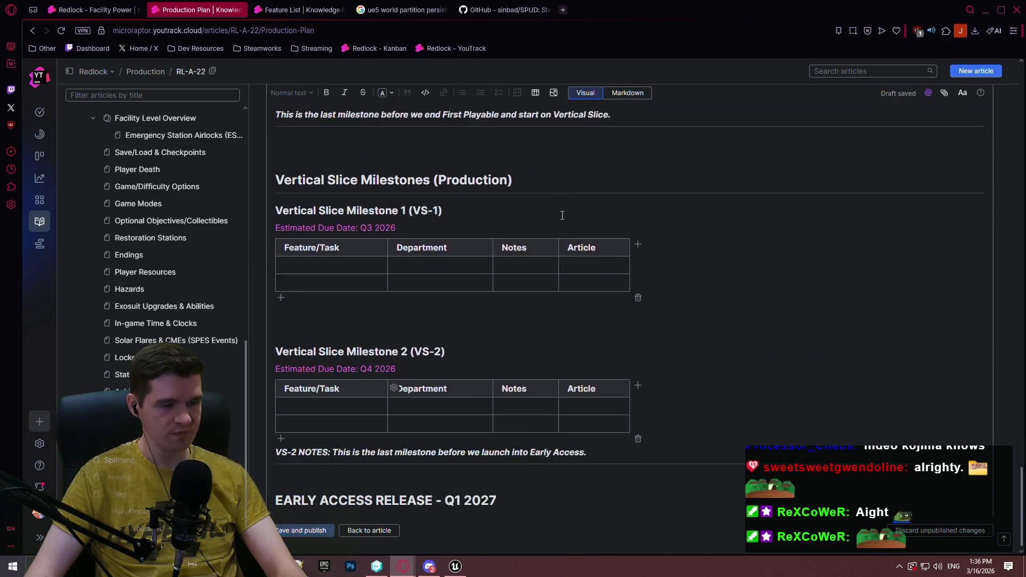
left_click(627, 92)
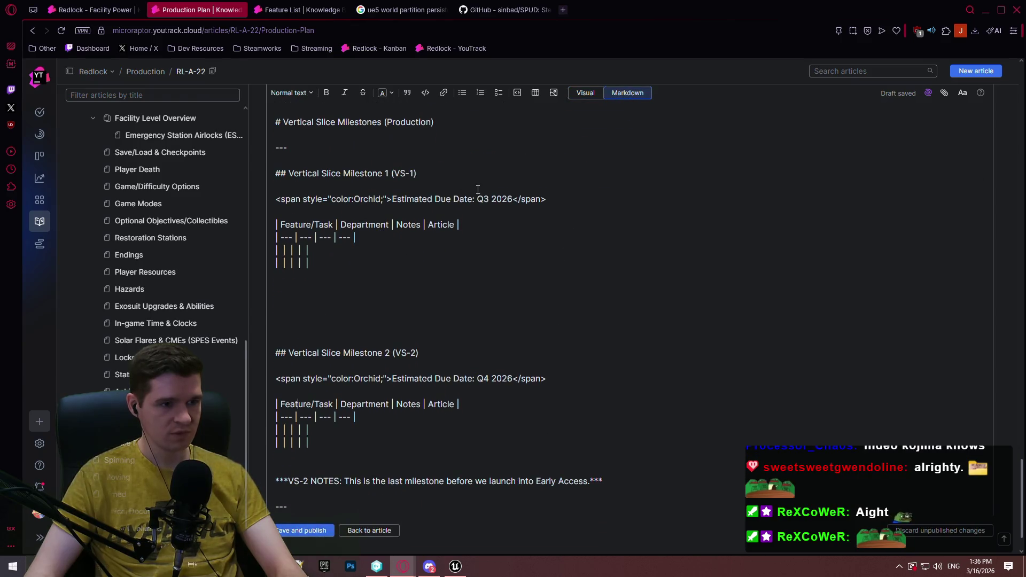
left_click_drag(515, 199, 477, 198)
Replace the VS-1 and VS-2 due dates (Q3 2026, Q4 2026) with TBD
type("TBD")
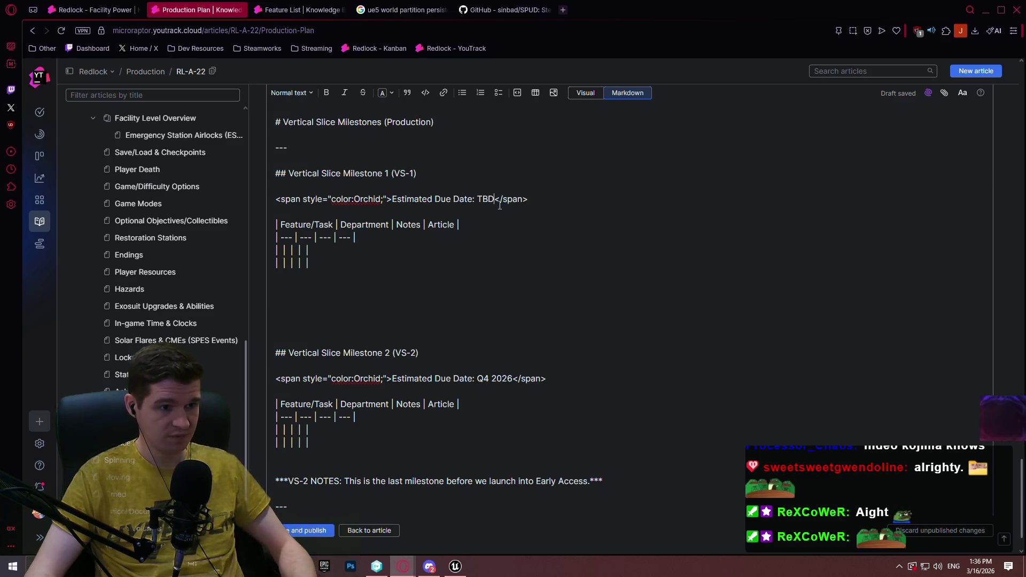
double_click(482, 199)
scroll(505, 243, "down", 1)
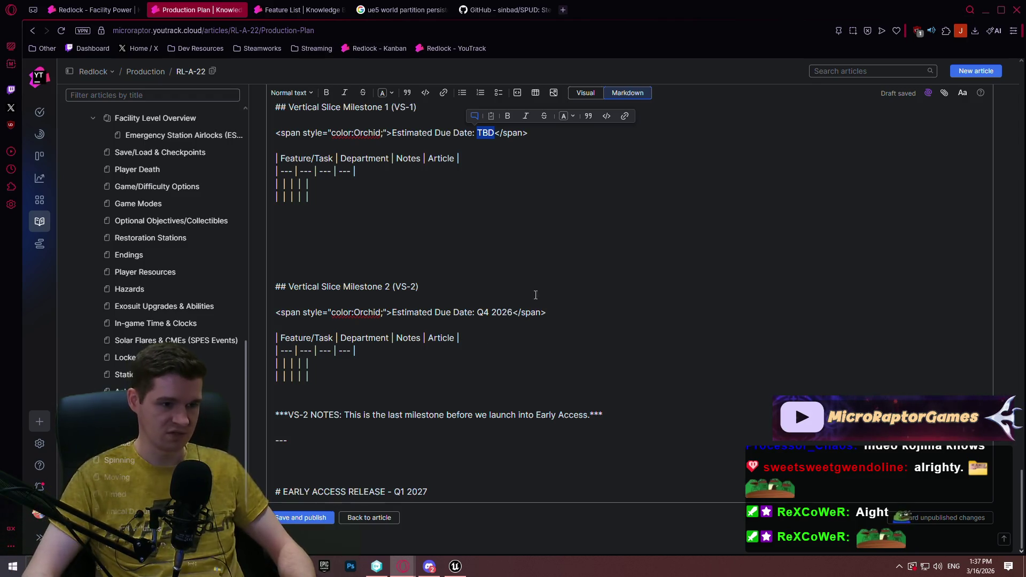
left_click_drag(511, 312, 477, 312)
type("TBD")
Change the Early Access date to Q1-2 2027 and rename the heading to Early Access Release Goal
left_click(395, 453)
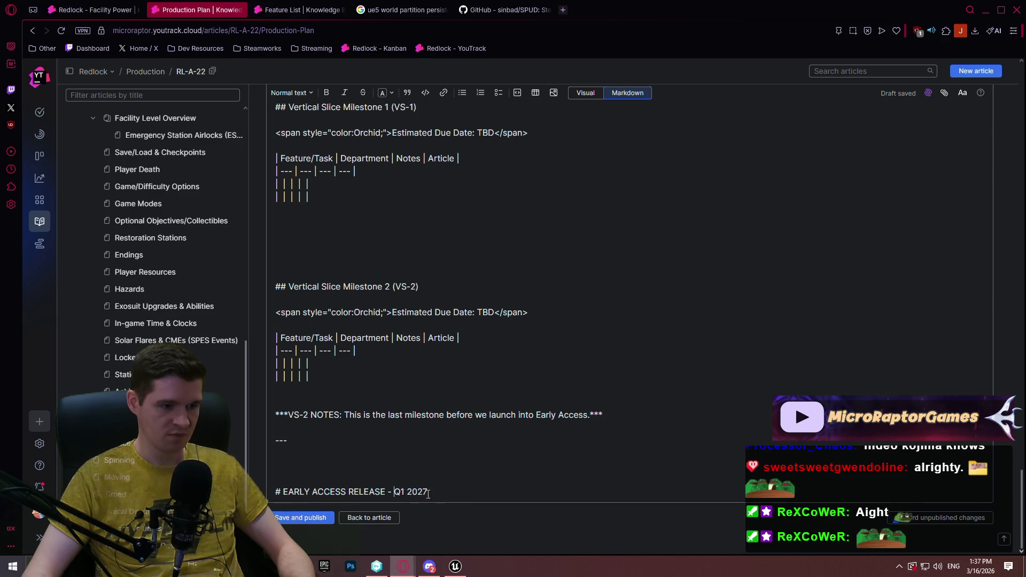
left_click(404, 491)
type("-2")
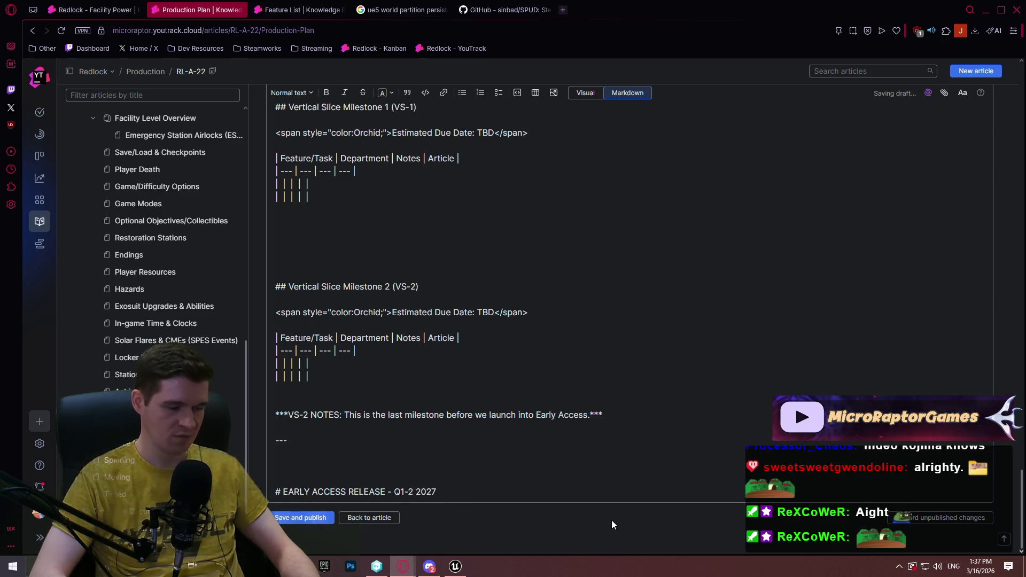
key("Left")
key("Left")
key("Left")
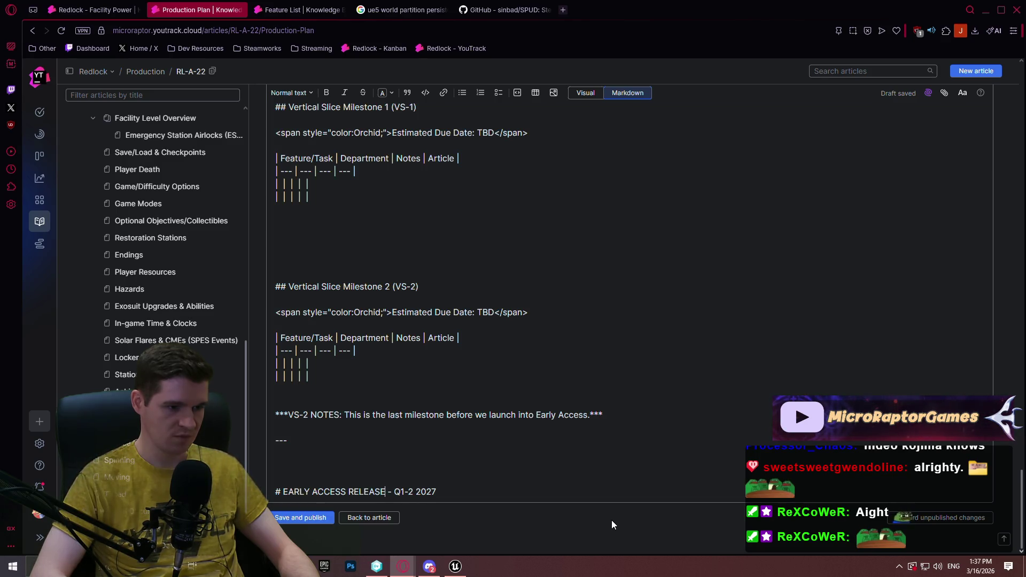
type("GOAL")
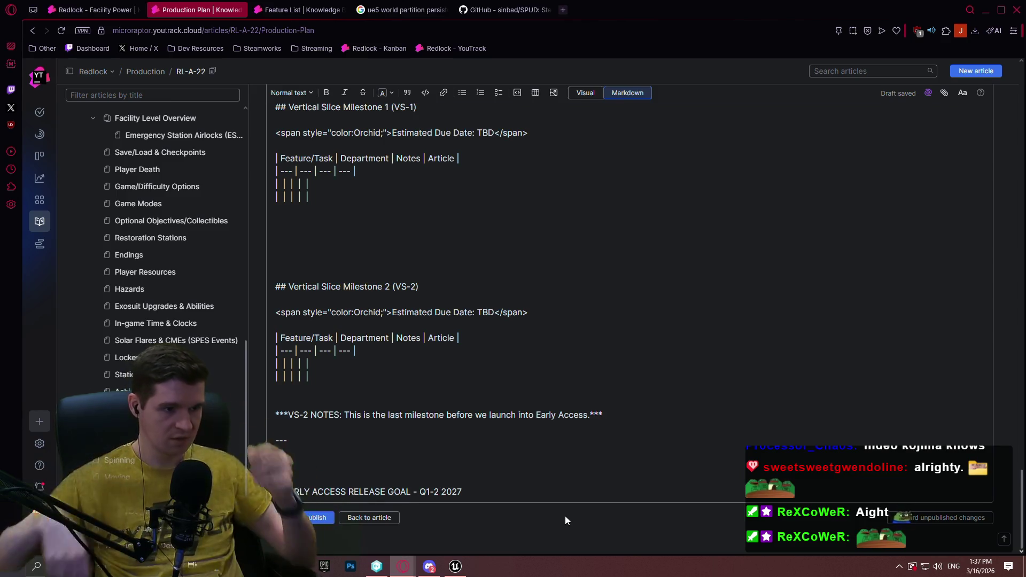
Preview the rendered article, then return to the Markdown source with Ctrl+Shift+M
scroll(431, 313, "up", 4)
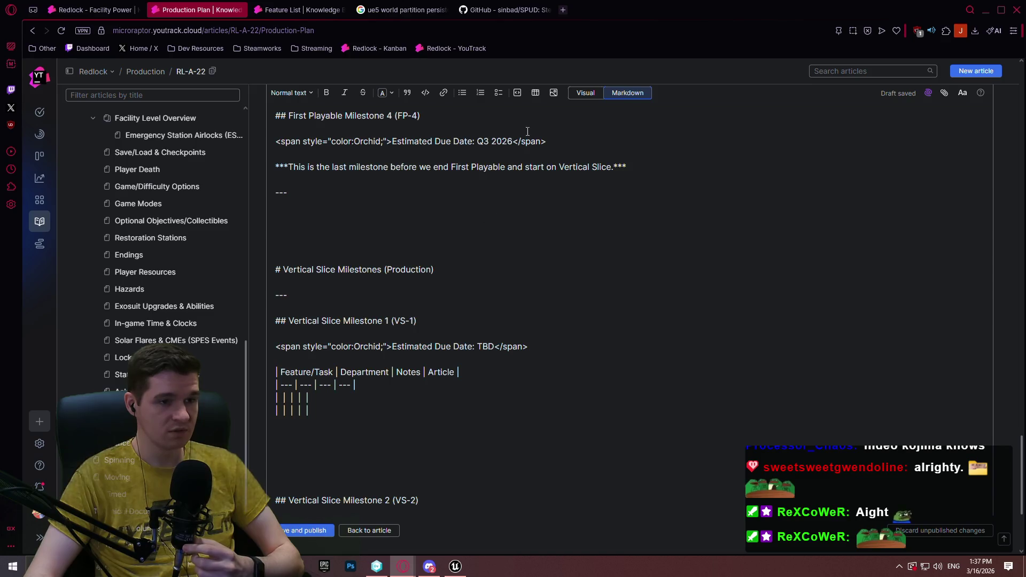
left_click(585, 93)
scroll(432, 256, "up", 4)
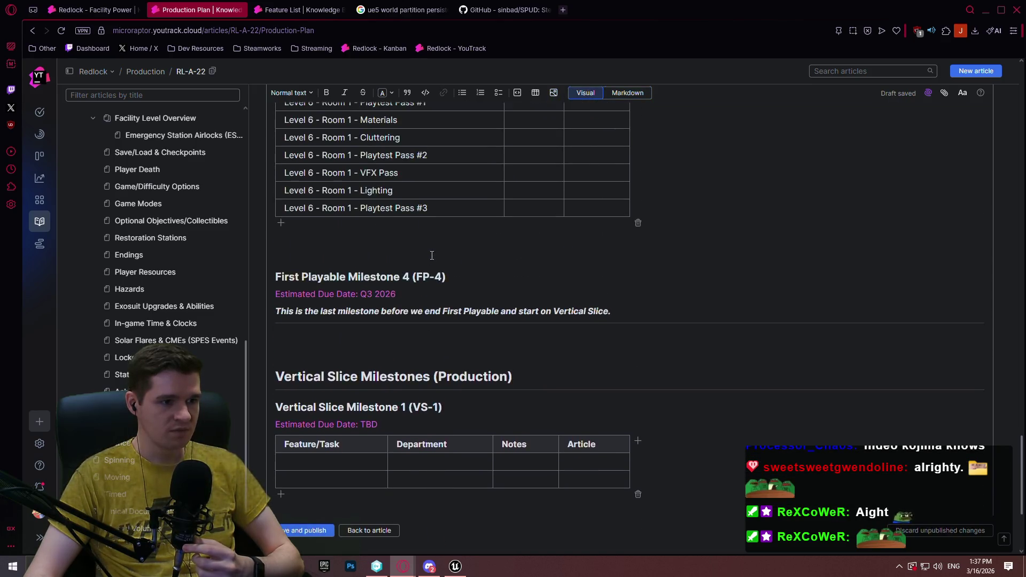
scroll(421, 253, "down", 4)
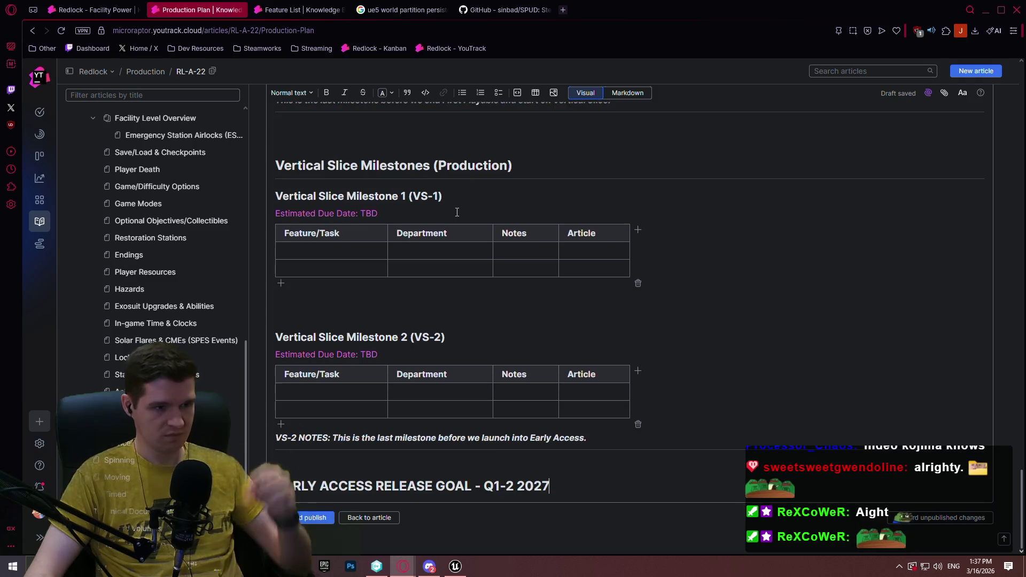
key("ctrl+shift+m")
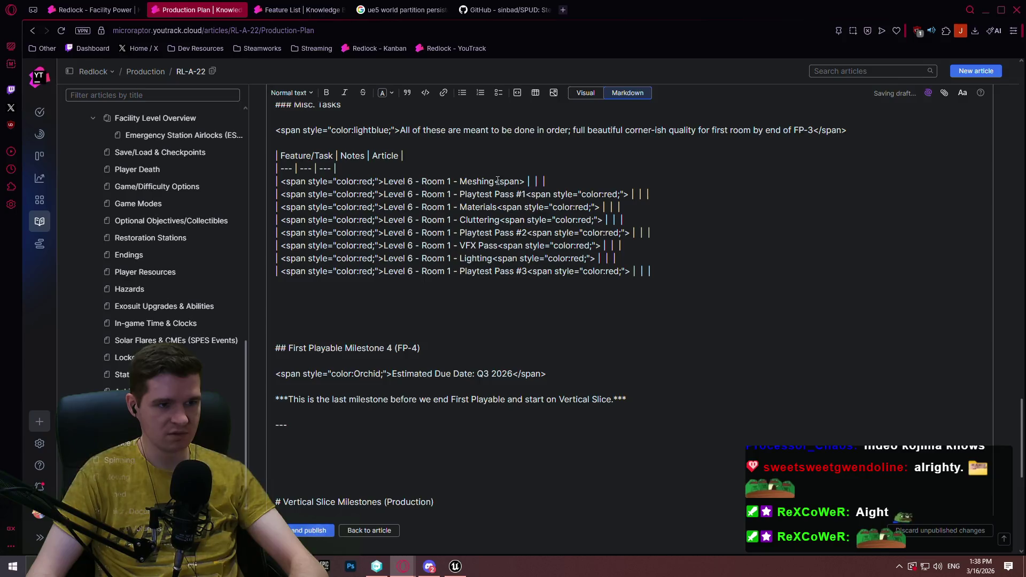
Turn the trailing tags after Meshing, Playtest Pass #1, Materials and Cluttering into </span> closing tags
scroll(511, 184, "up", 3)
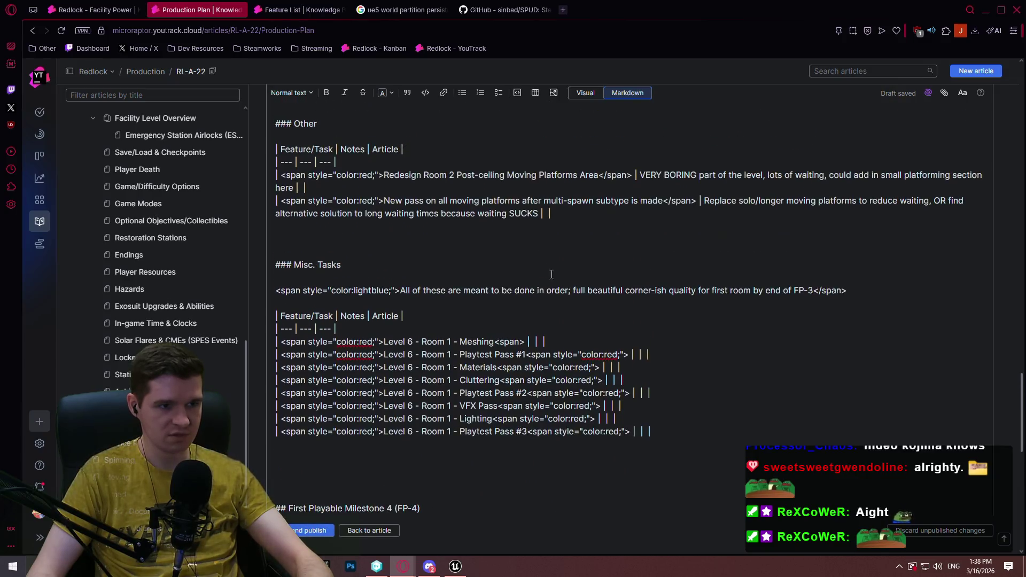
left_click(502, 341)
type("/")
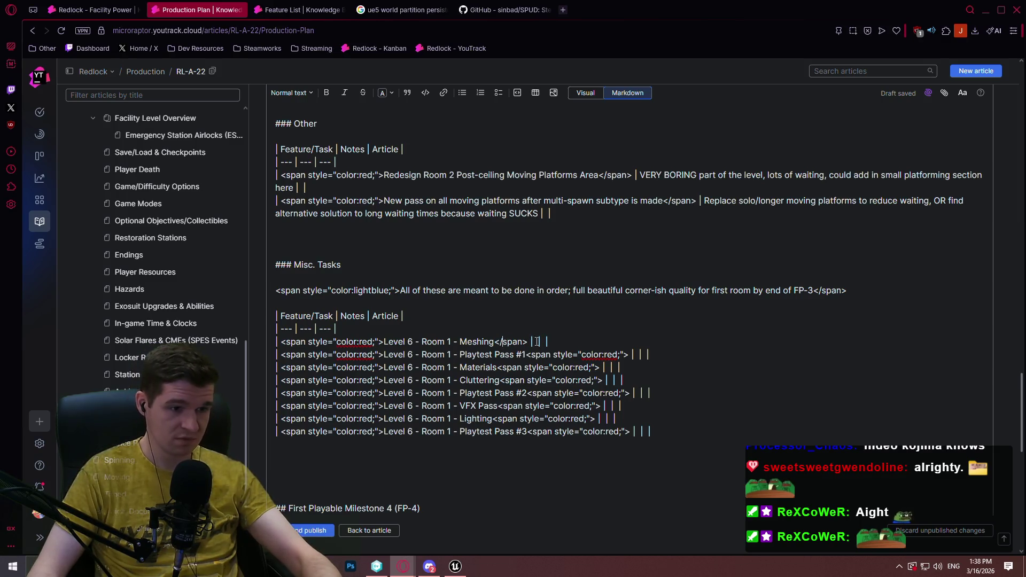
left_click_drag(526, 342, 494, 341)
key("ctrl+c")
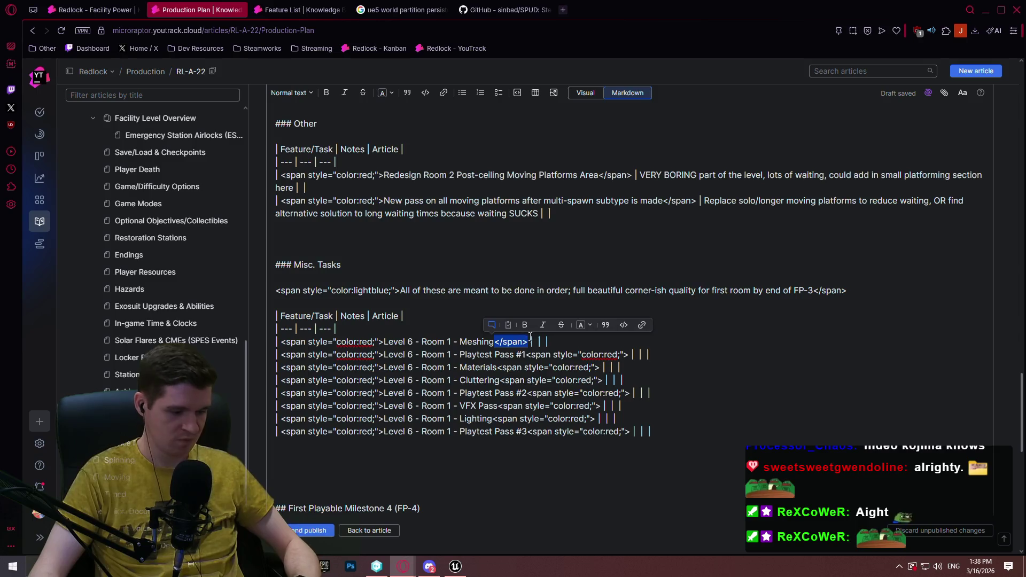
left_click_drag(630, 355, 528, 356)
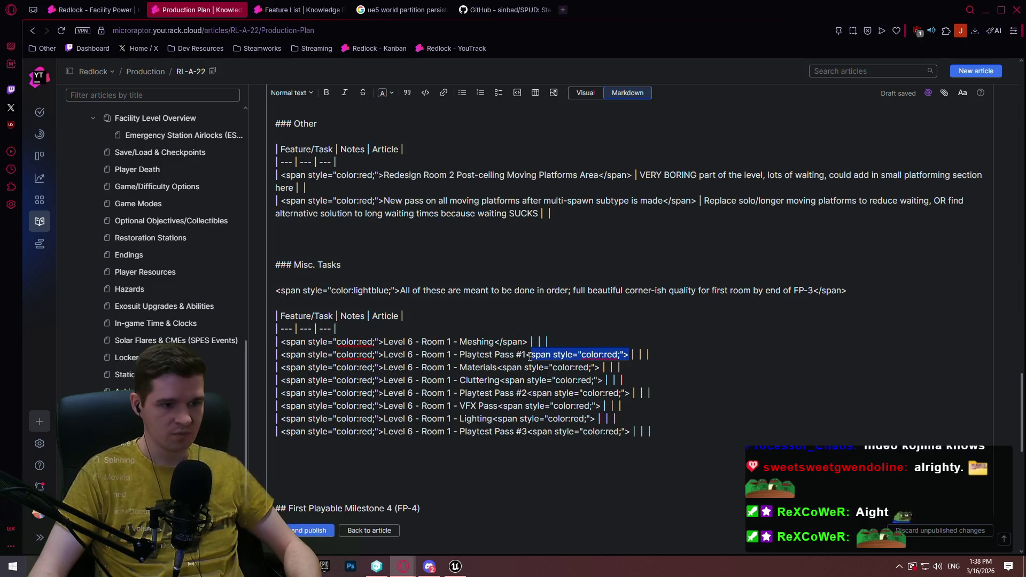
key("ctrl+v")
left_click_drag(600, 368, 506, 372)
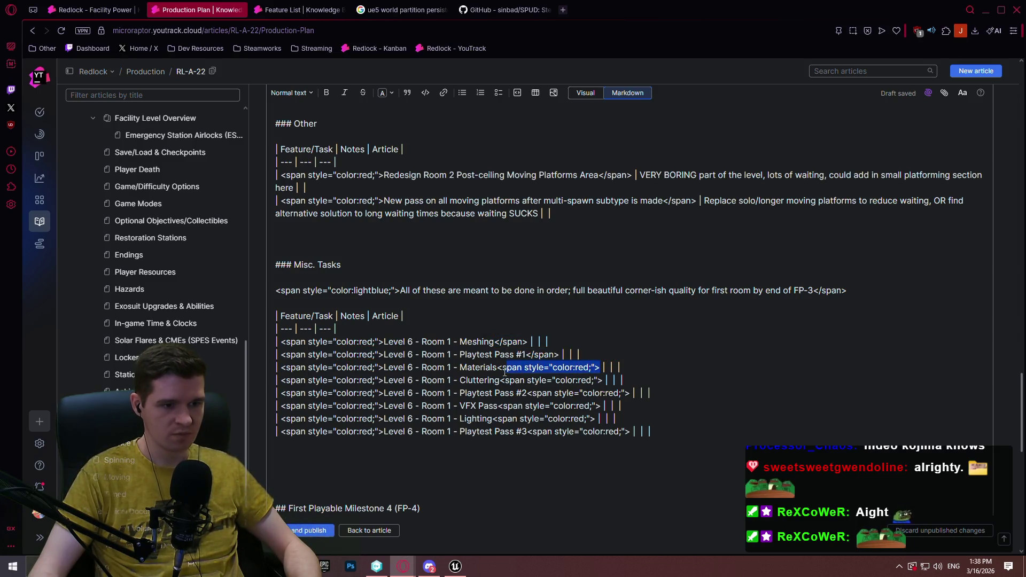
left_click(497, 373, "shift")
key("ctrl+v")
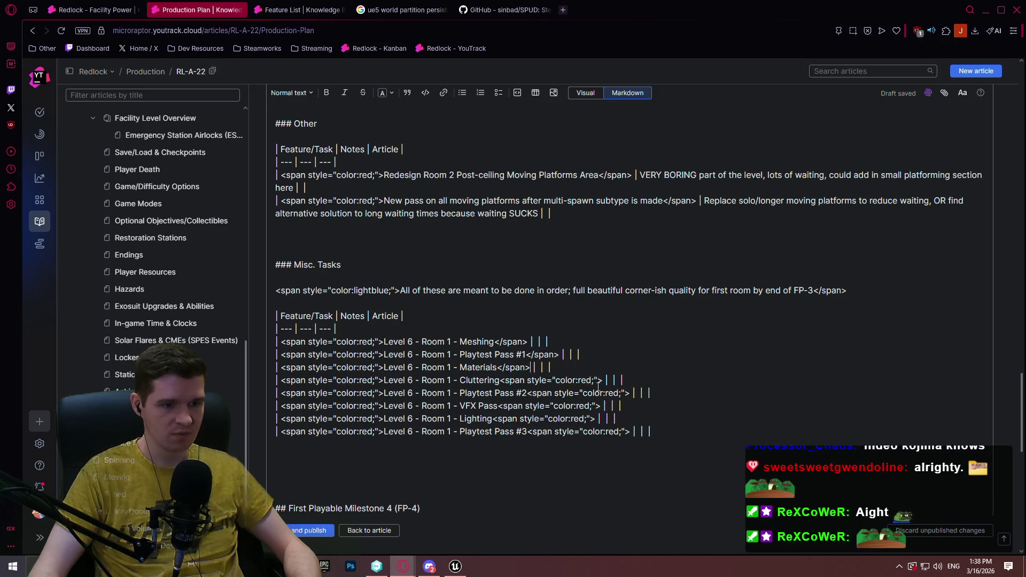
left_click_drag(602, 381, 500, 381)
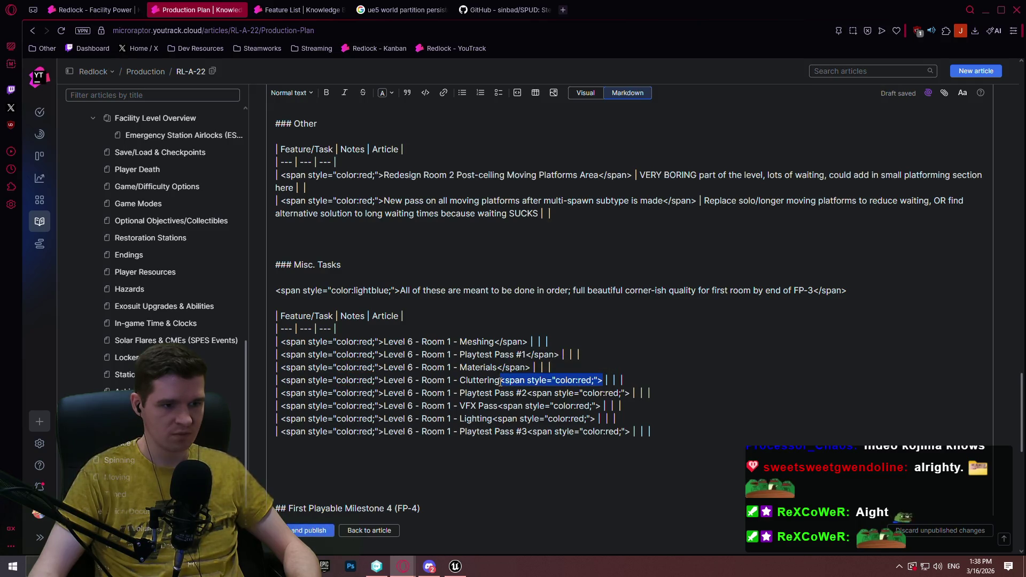
key("ctrl+v")
Replace the trailing tags after Playtest Pass #2, VFX Pass, Lighting and Playtest Pass #3 with </span>, then save and publish
mouse_move(630, 394)
left_mouse_down()
mouse_move(516, 407)
mouse_move(527, 394)
left_mouse_up()
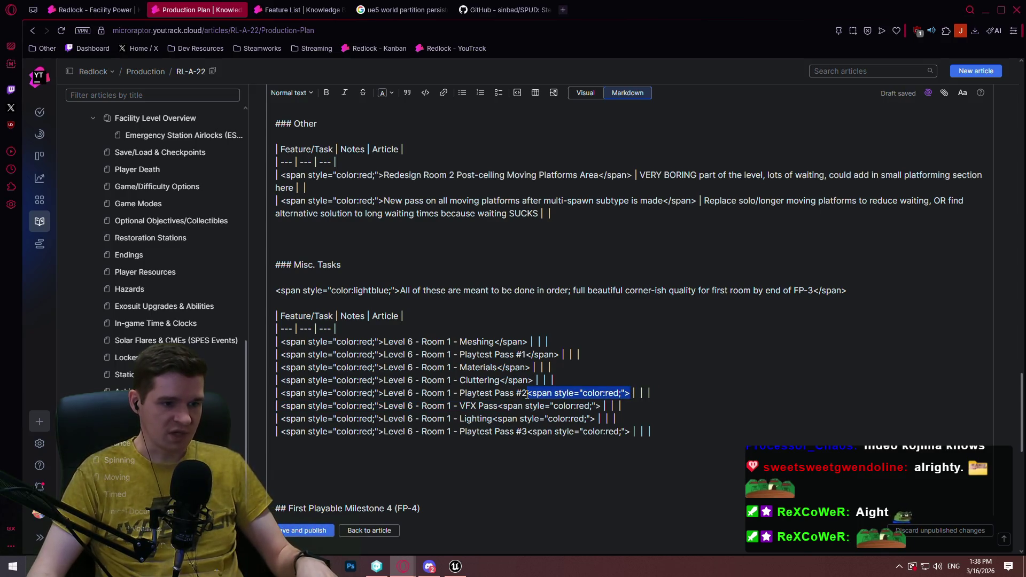
key("ctrl+v")
left_click_drag(601, 406, 505, 407)
key("ctrl+v")
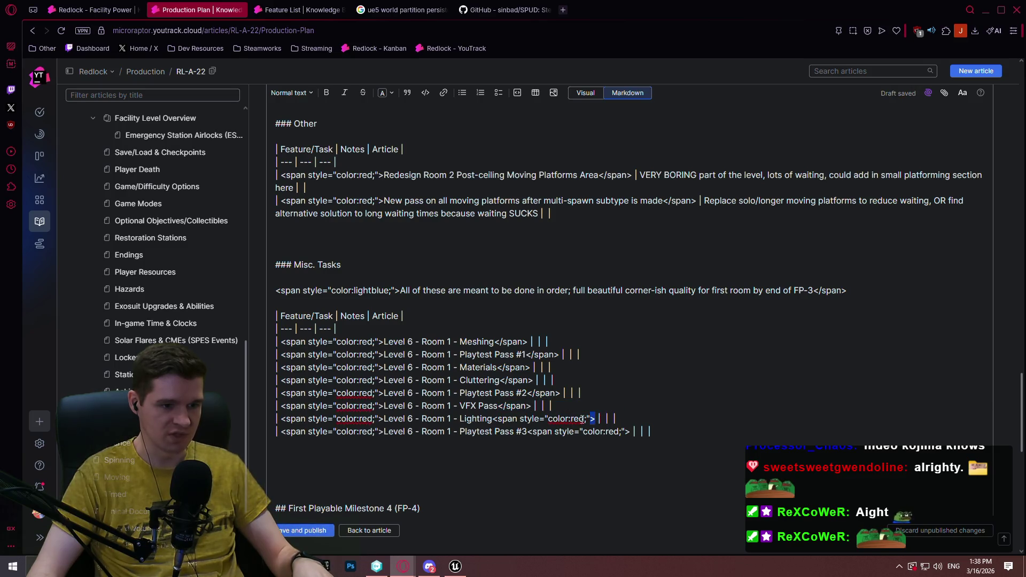
left_click_drag(595, 419, 490, 420)
key("ctrl+v")
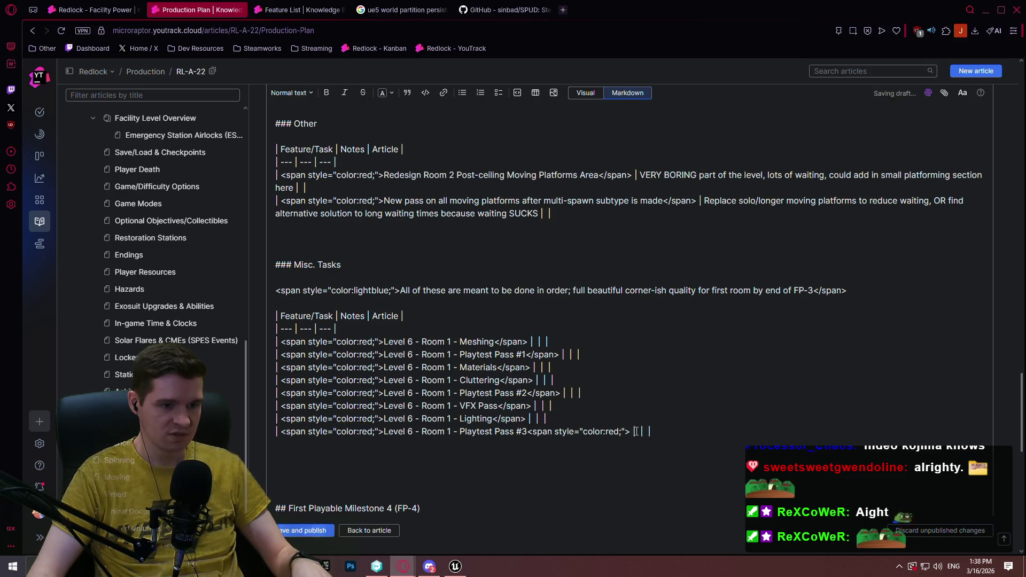
left_click_drag(630, 432, 518, 434)
key("ctrl+v")
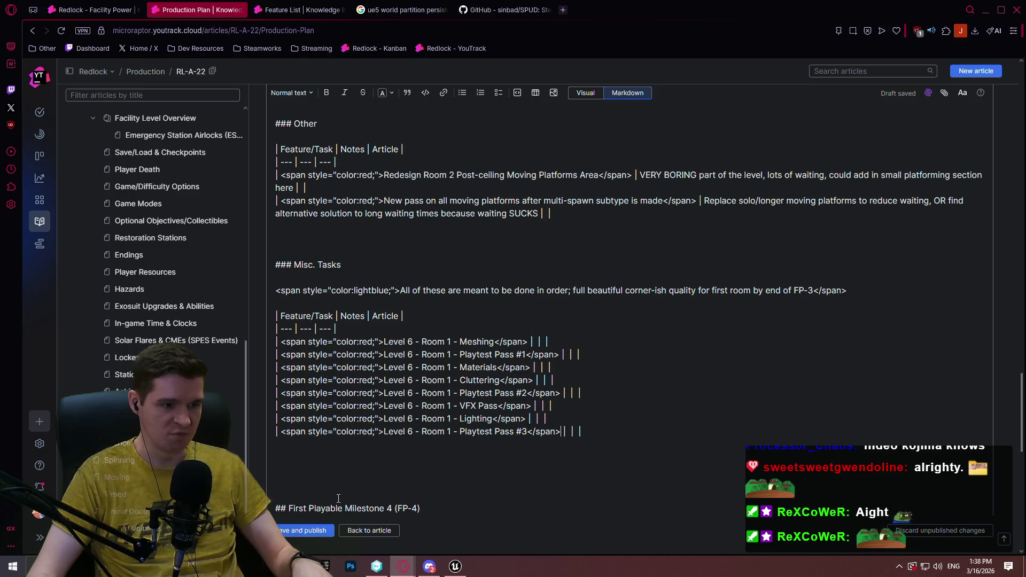
left_click(315, 530)
scroll(517, 318, "down", 5)
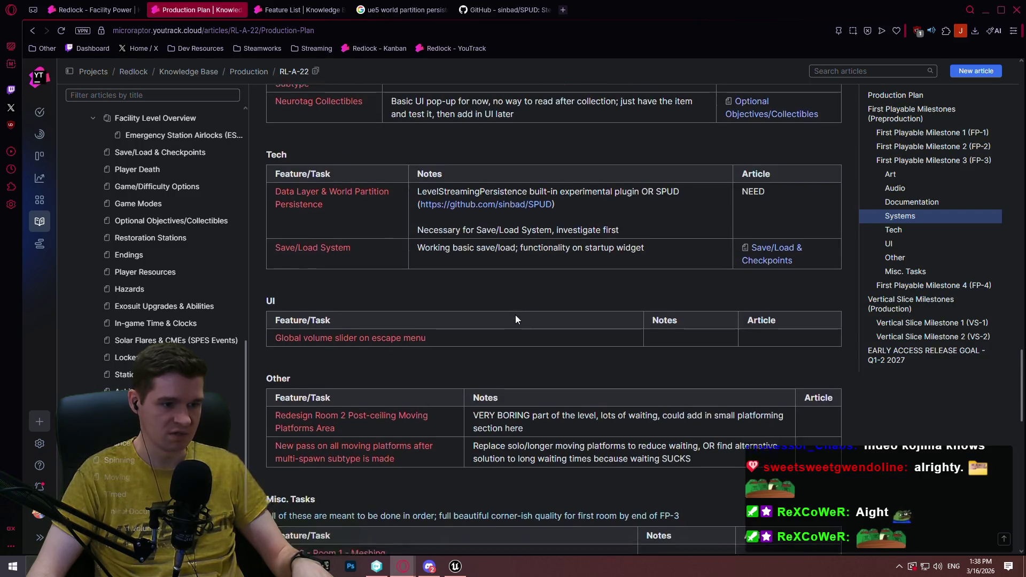
scroll(748, 335, "down", 3)
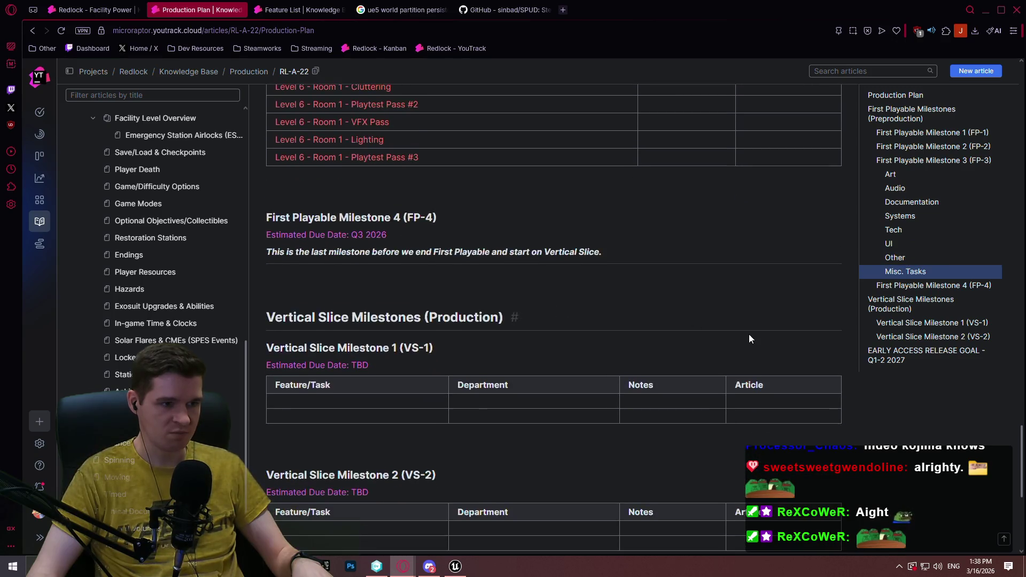
scroll(758, 336, "up", 8)
mouse_move(1018, 385)
left_mouse_down()
mouse_move(1021, 173)
mouse_move(1021, 197)
mouse_move(1004, 64)
left_mouse_up()
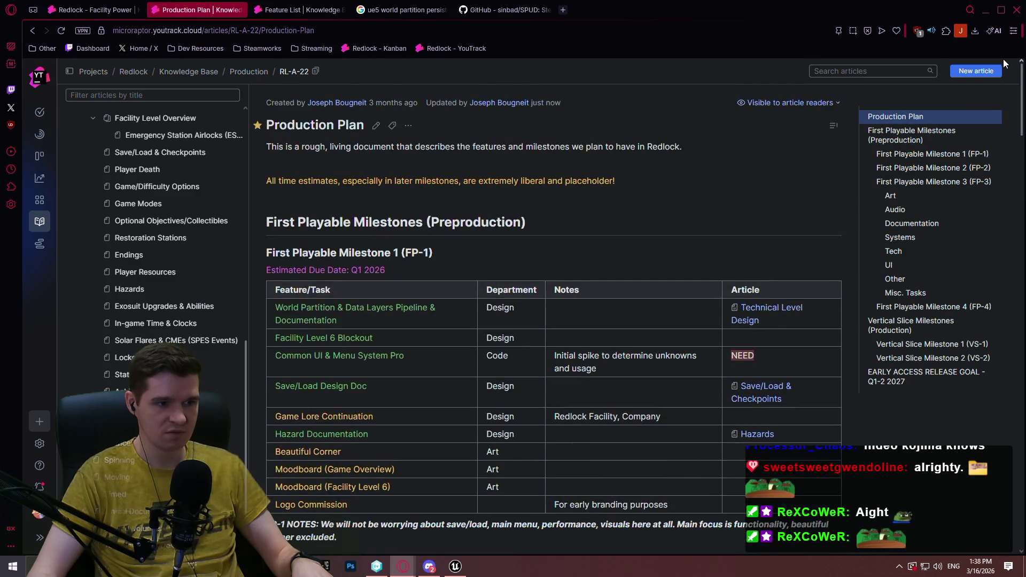
scroll(975, 268, "down", 20)
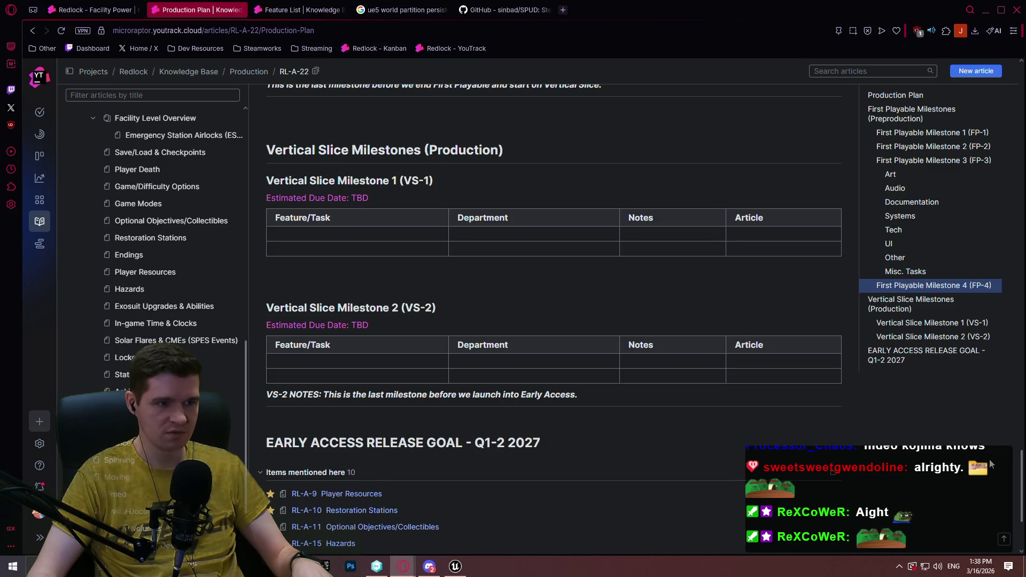
scroll(989, 460, "up", 1)
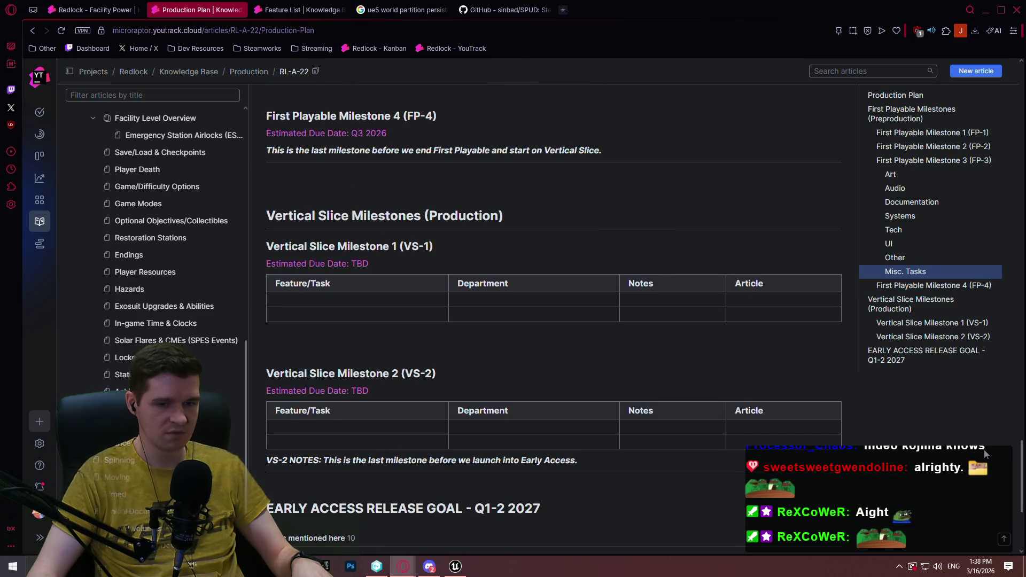
scroll(982, 381, "up", 12)
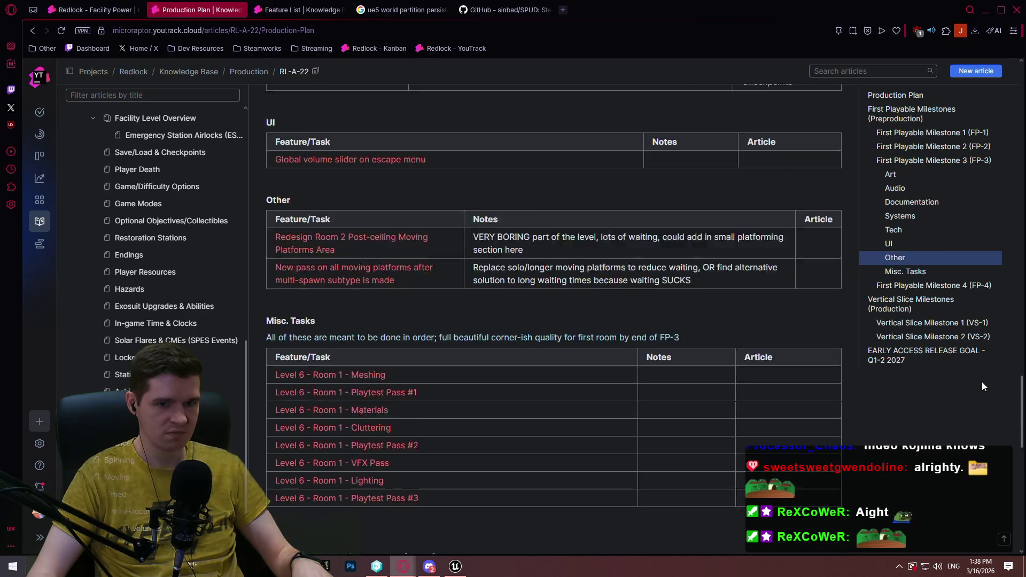
scroll(992, 320, "up", 15)
scroll(985, 217, "down", 20)
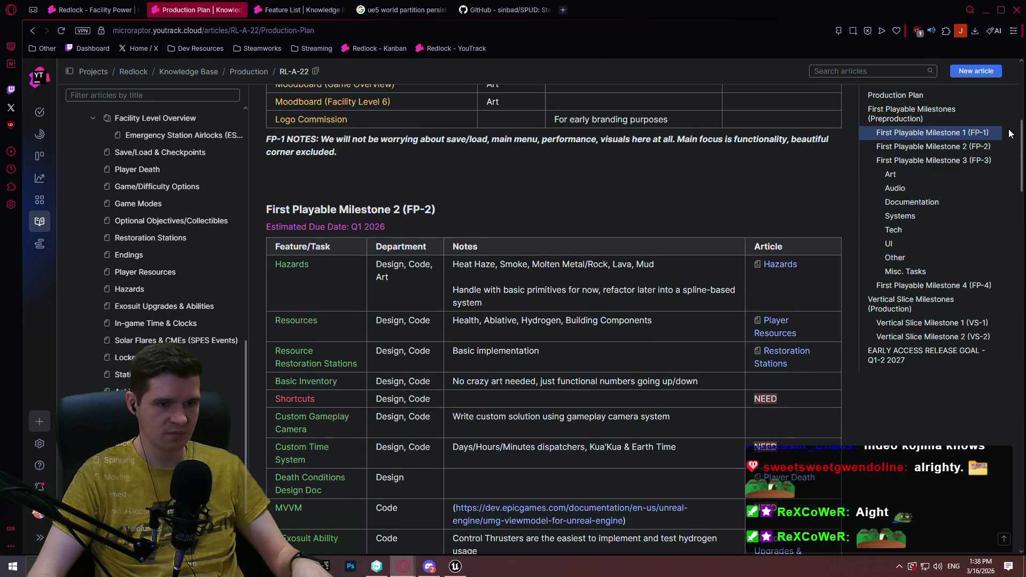
scroll(995, 268, "up", 15)
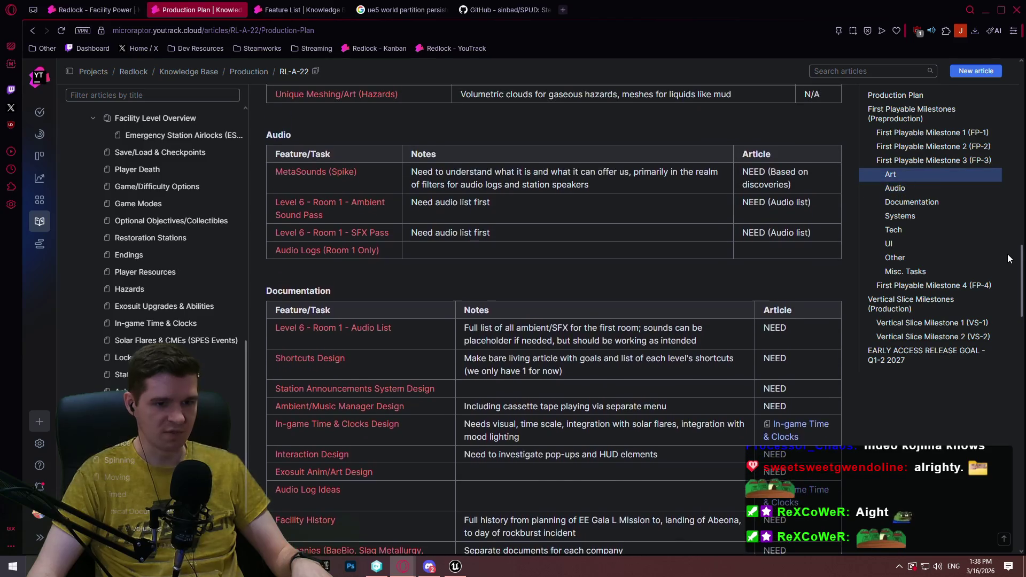
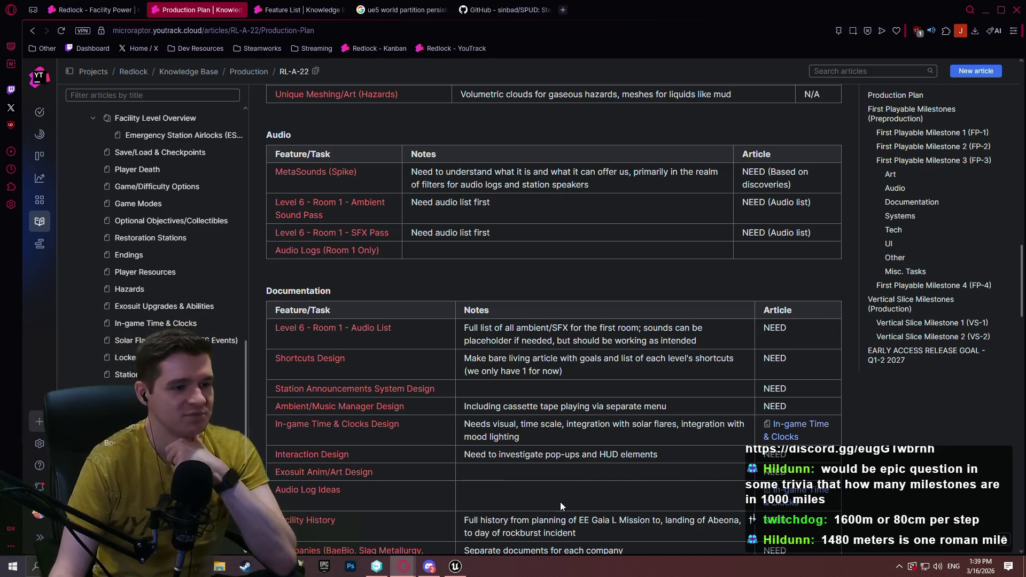
Skim the Production Plan article, then open the Redlock - First Playable agile board
scroll(919, 264, "down", 2)
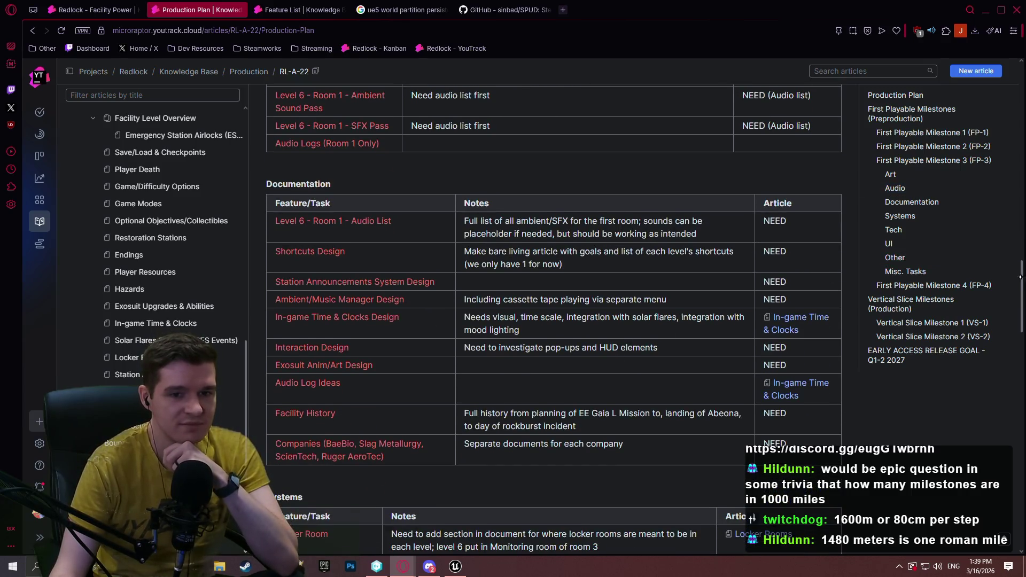
scroll(980, 271, "down", 5)
scroll(1005, 404, "down", 10)
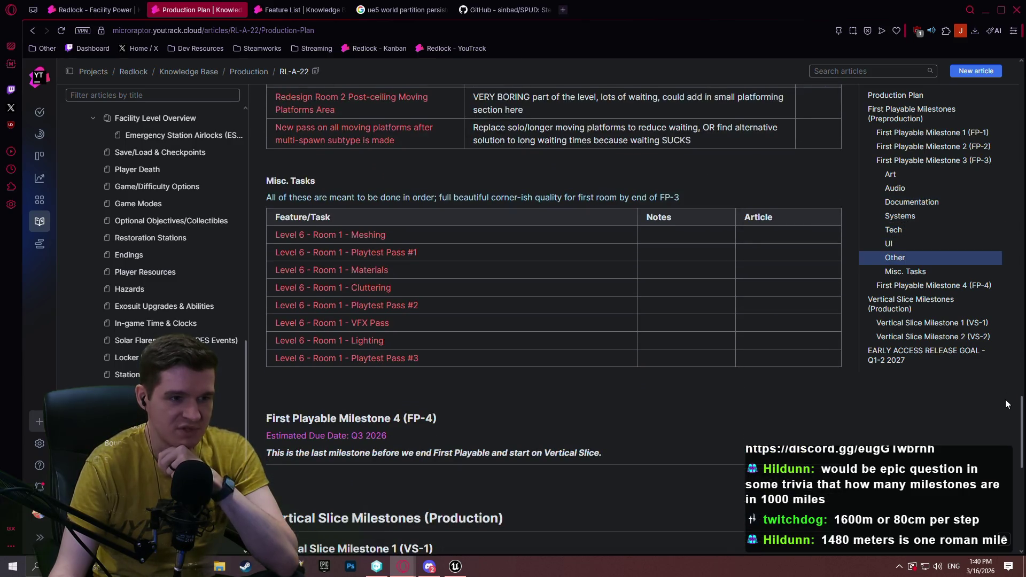
key("Home")
left_click(69, 2)
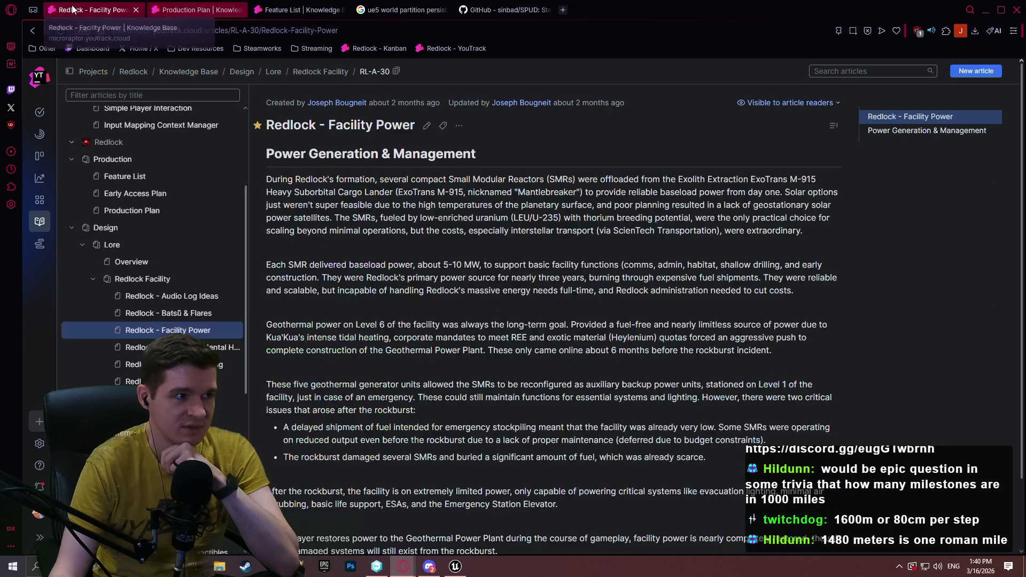
left_click(40, 155)
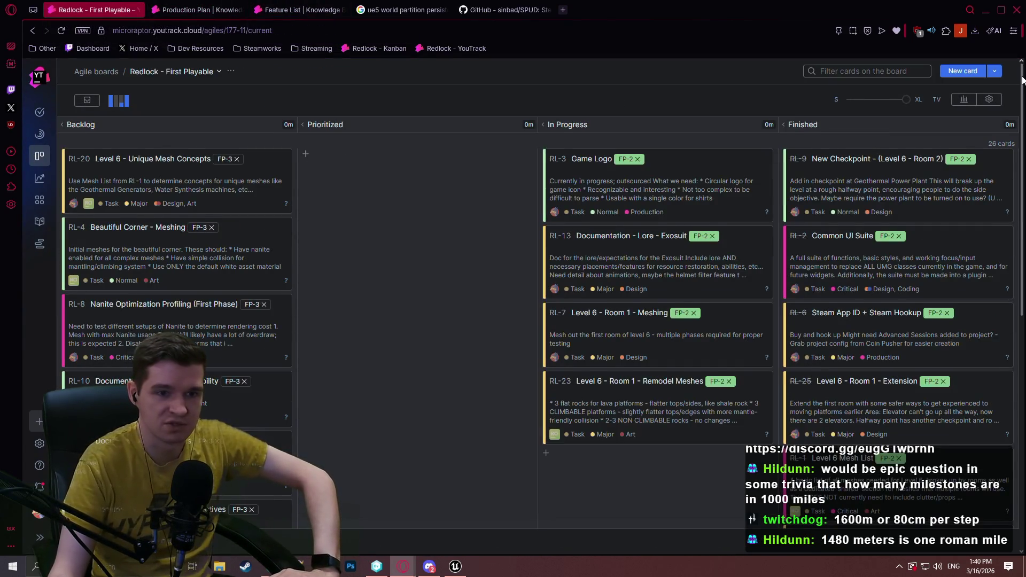
scroll(1021, 73, "down", 7)
scroll(542, 315, "down", 2)
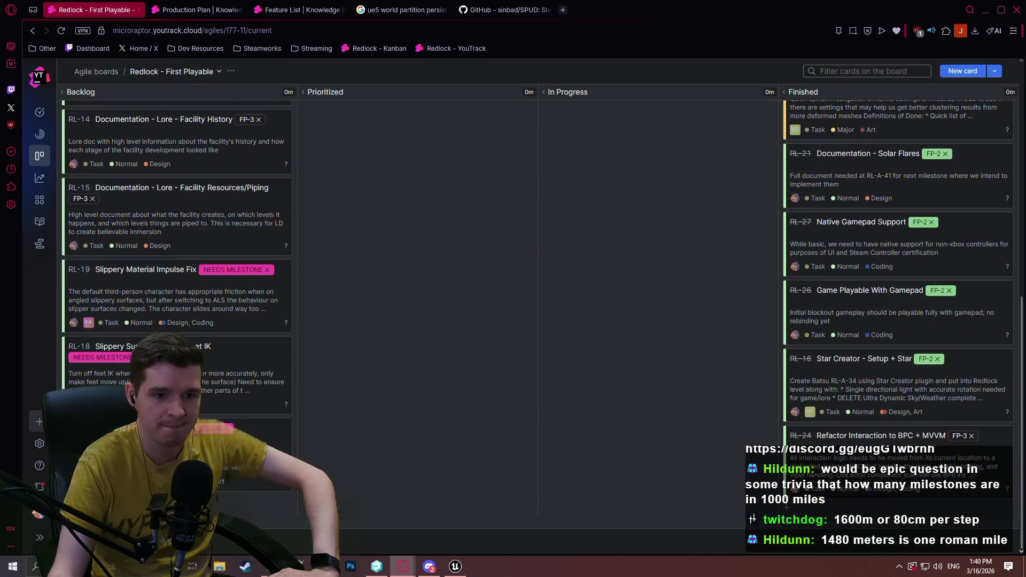
scroll(541, 315, "up", 9)
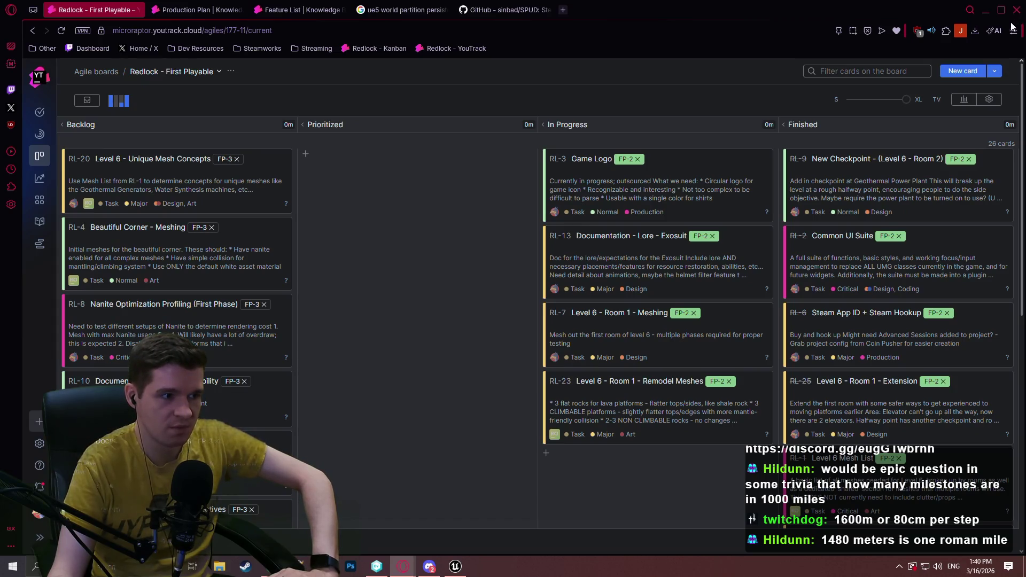
scroll(982, 124, "down", 3)
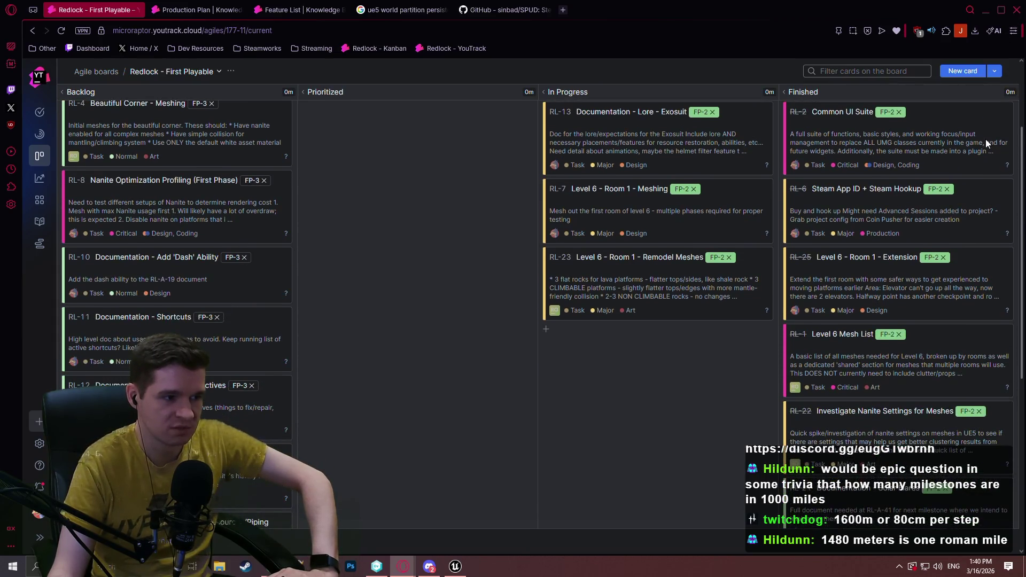
scroll(985, 139, "down", 3)
scroll(996, 224, "down", 3)
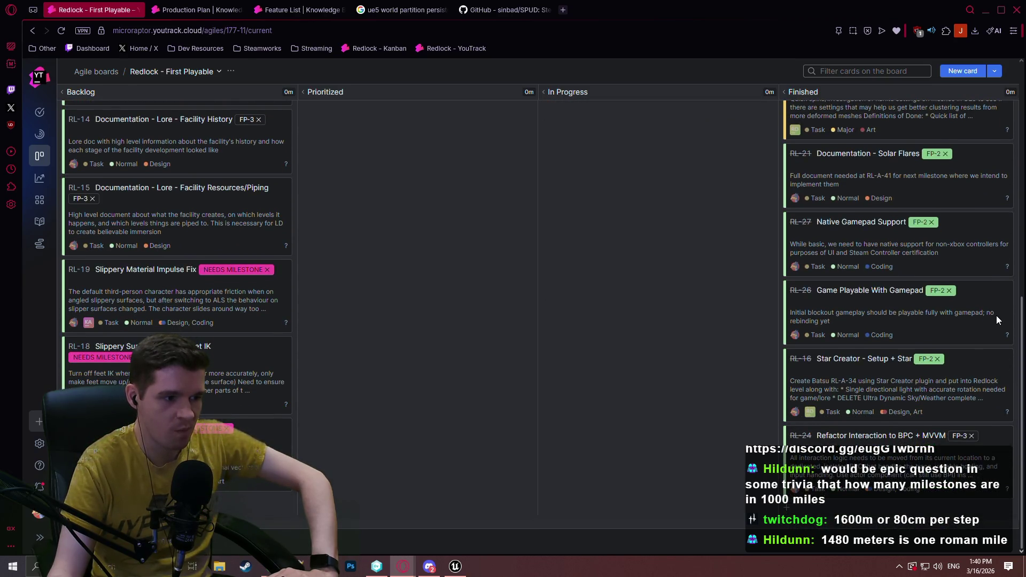
scroll(987, 261, "up", 10)
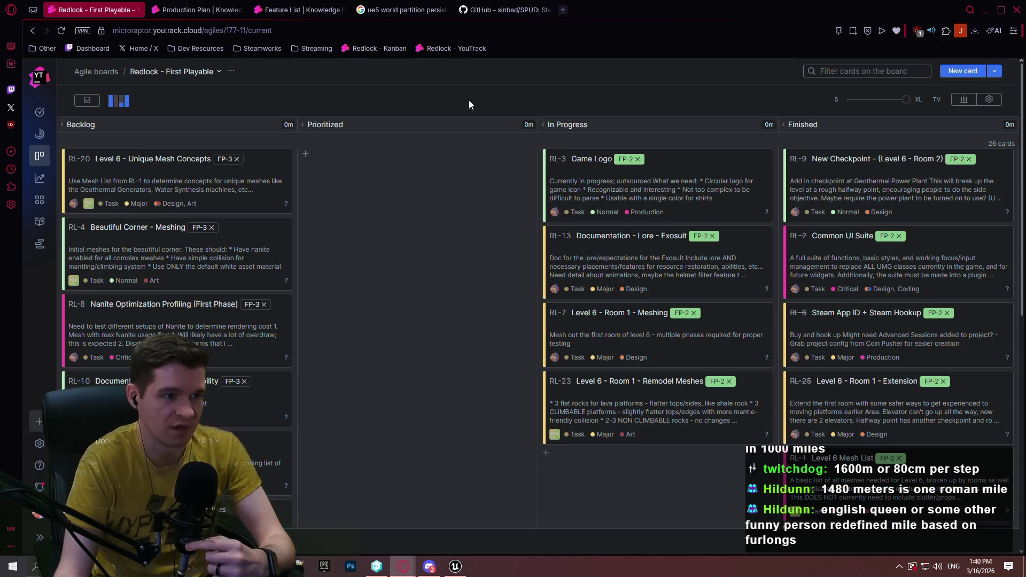
scroll(493, 242, "down", 2)
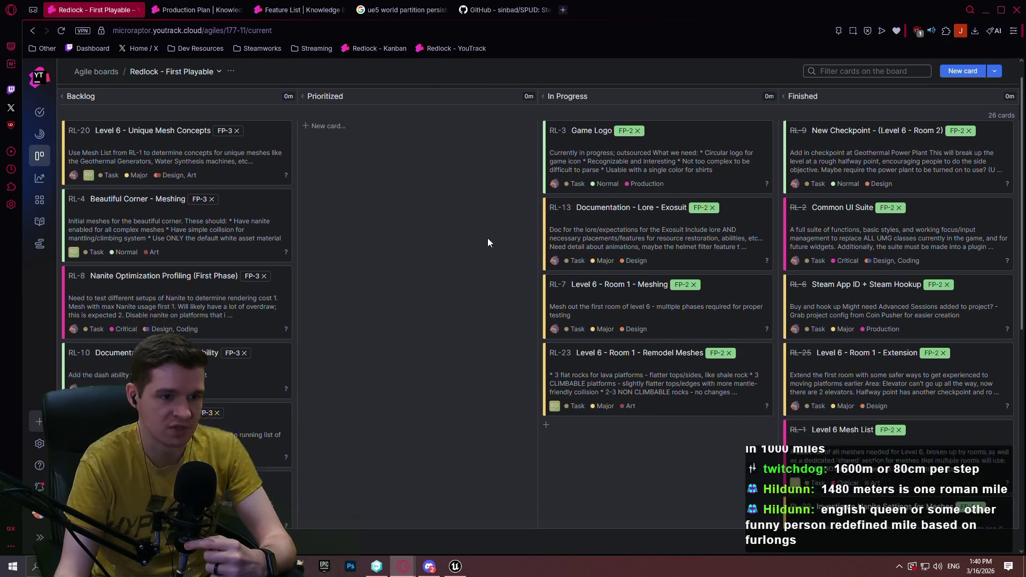
scroll(429, 194, "down", 5)
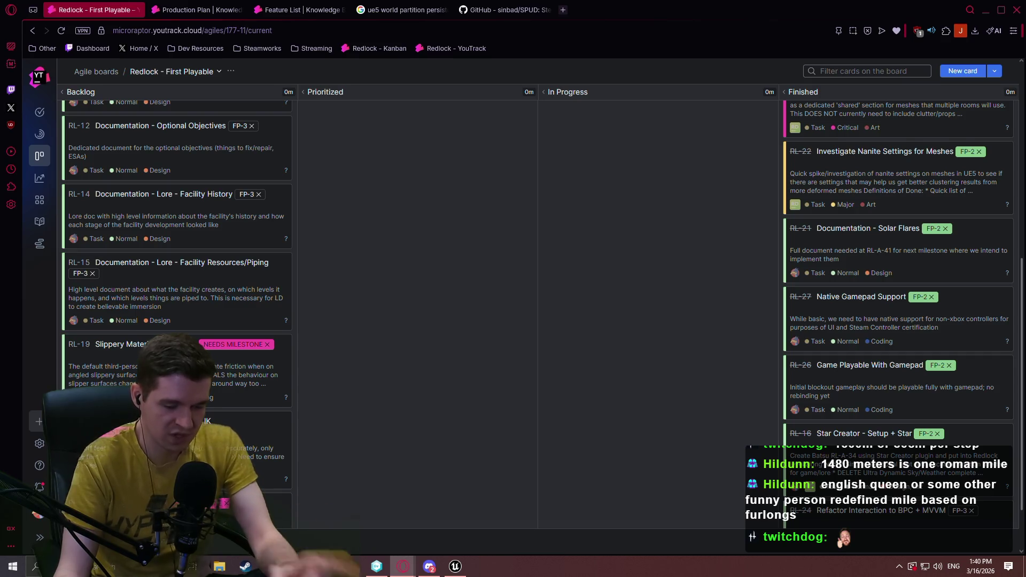
scroll(992, 86, "up", 10)
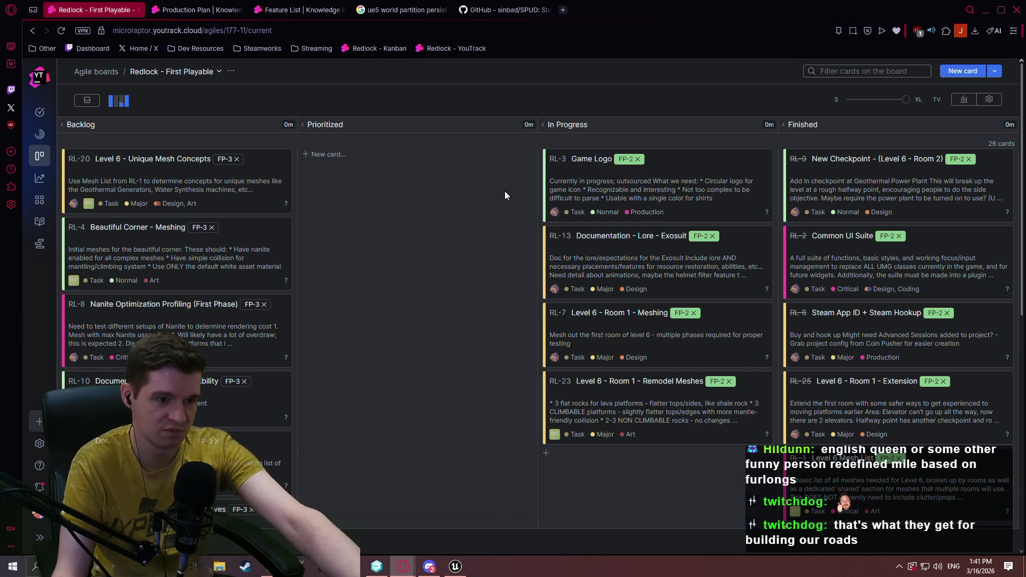
scroll(506, 189, "down", 3)
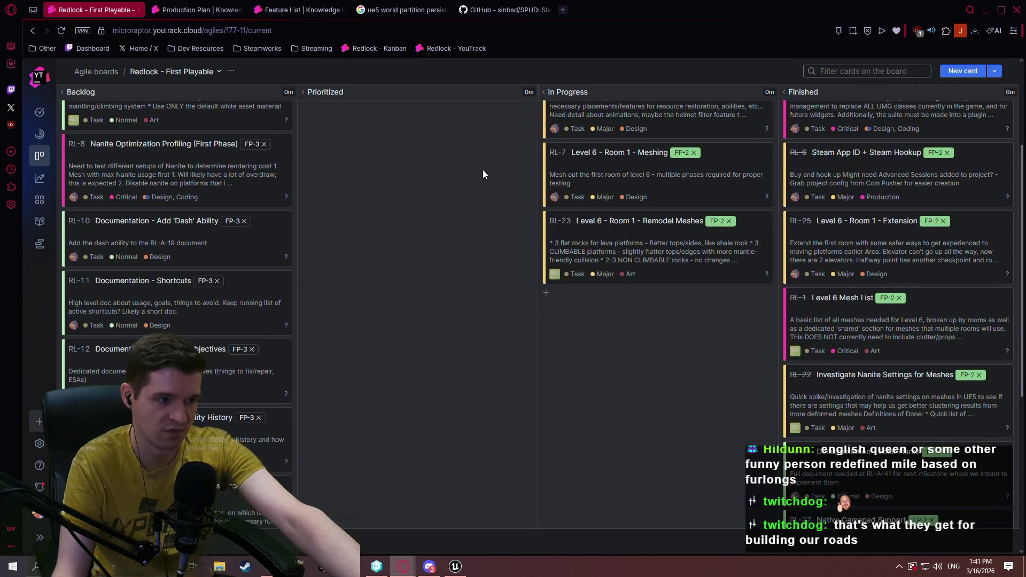
scroll(470, 193, "down", 5)
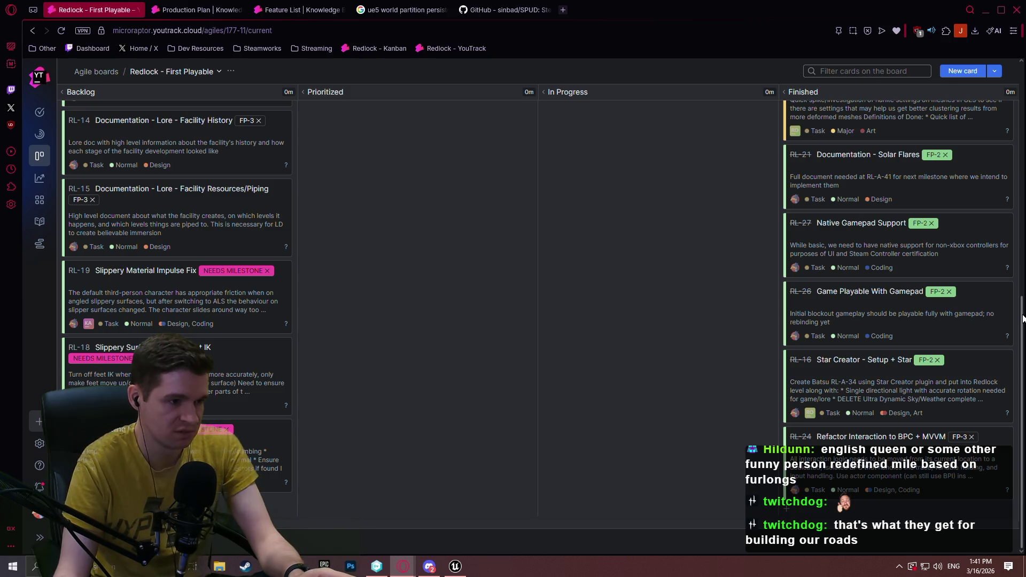
left_click_drag(1022, 319, 1022, 58)
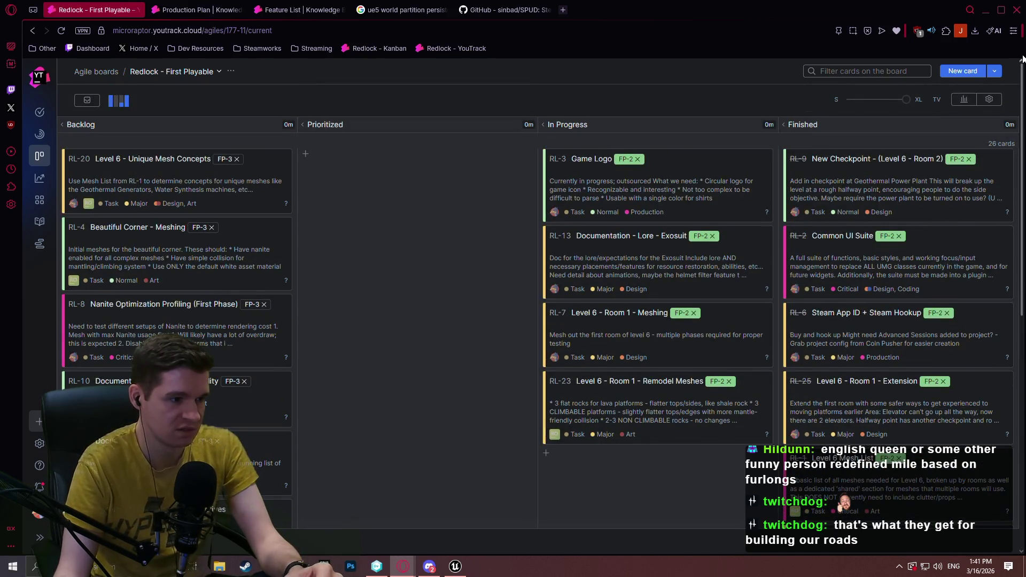
left_click(232, 336)
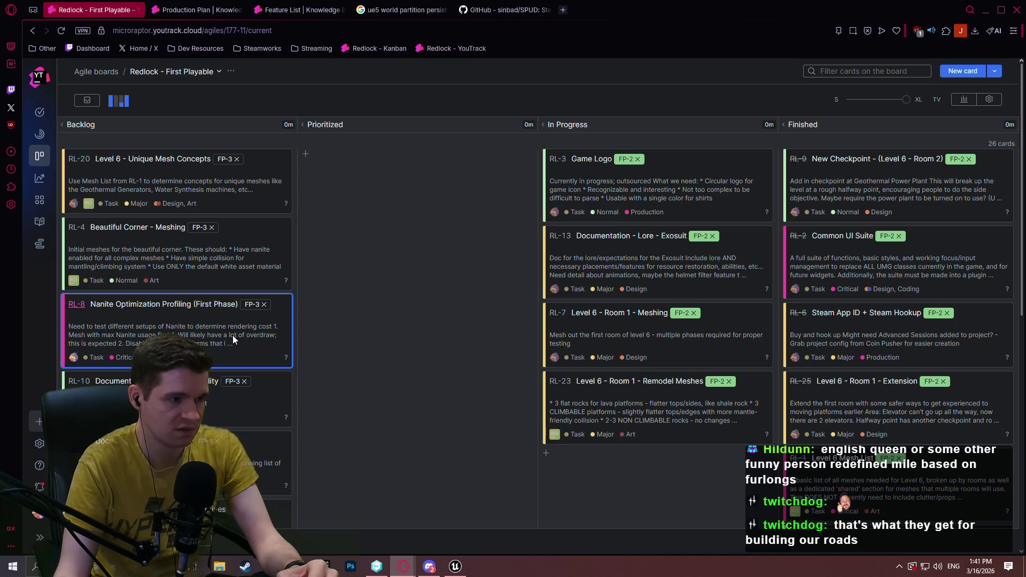
left_click(232, 335)
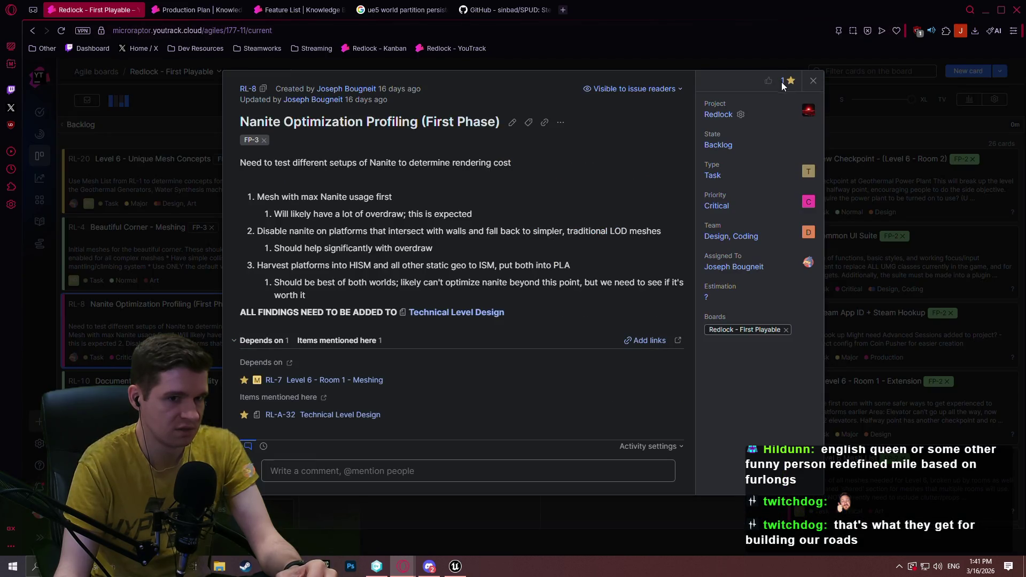
left_click(561, 123)
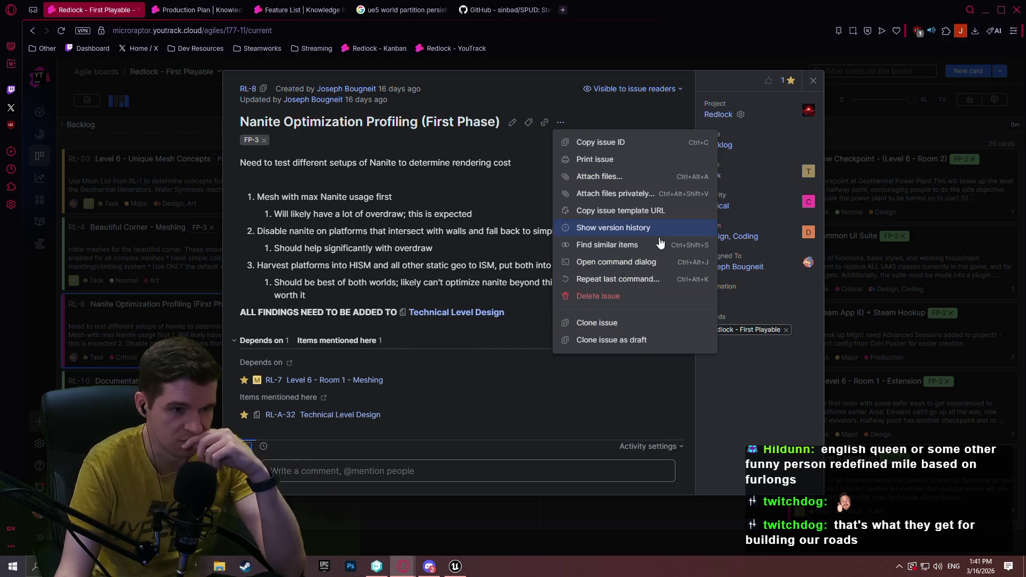
left_click(770, 410)
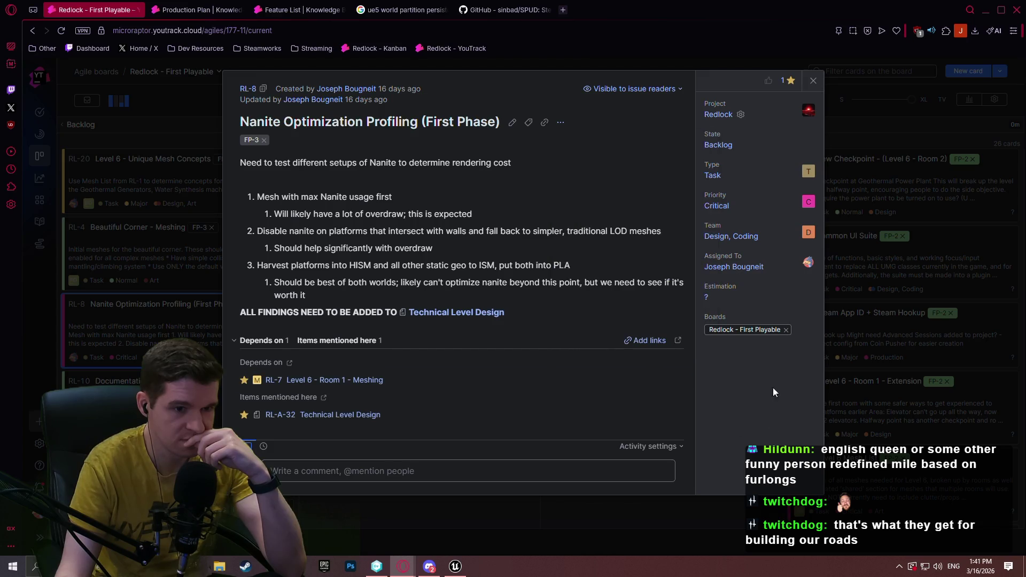
left_click(799, 336)
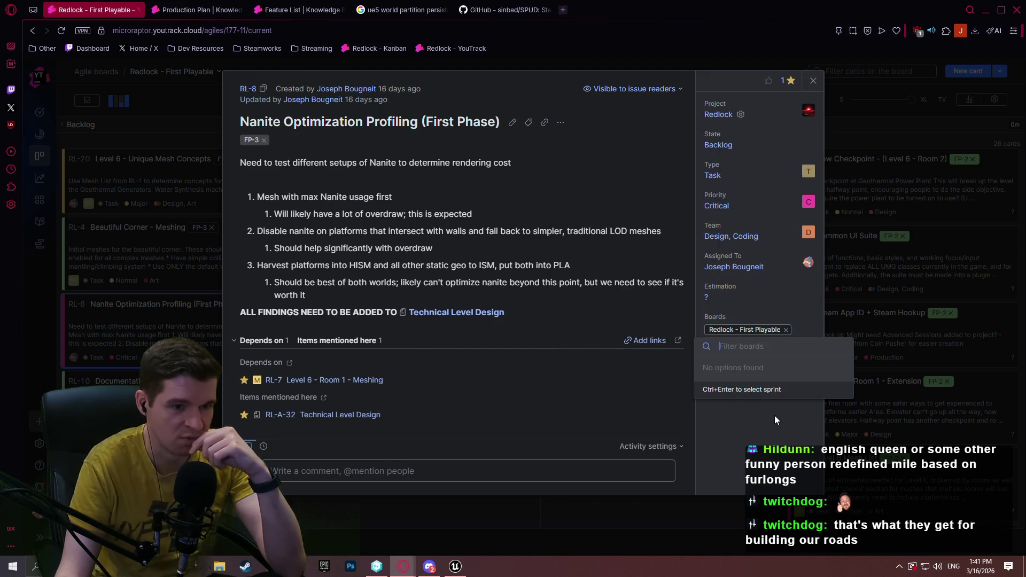
left_click(736, 431)
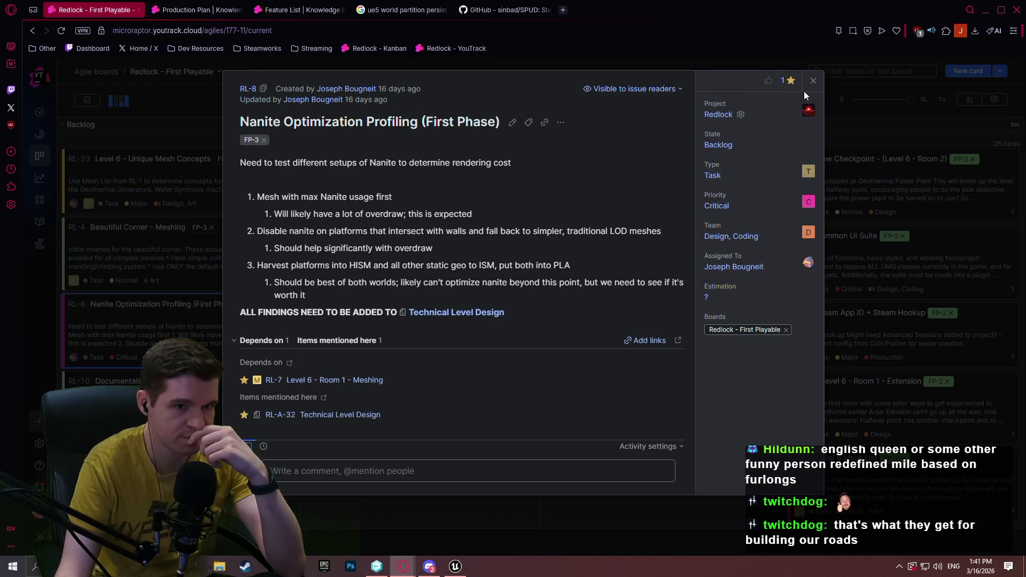
left_click(813, 82)
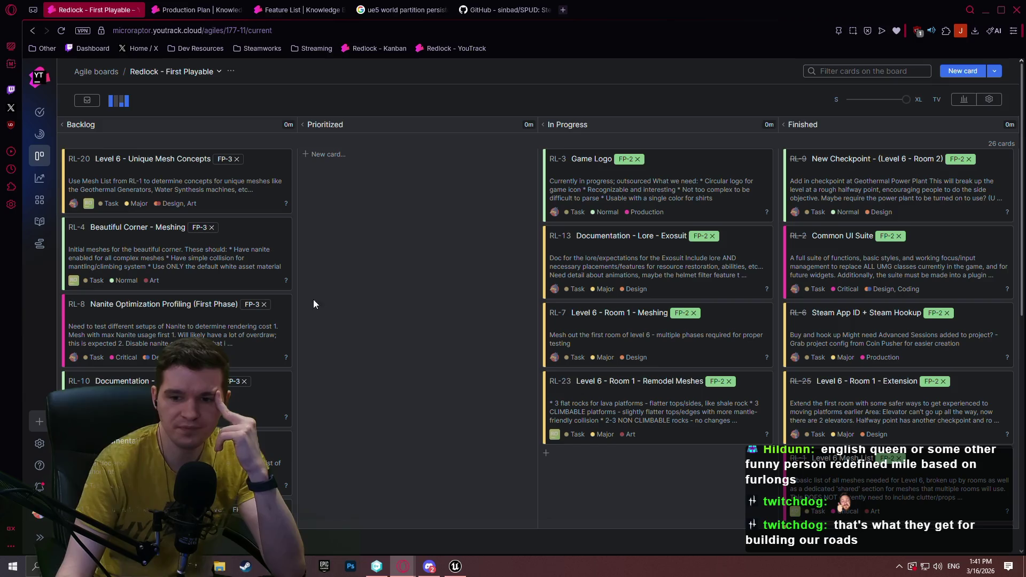
scroll(377, 237, "down", 6)
scroll(374, 235, "down", 3)
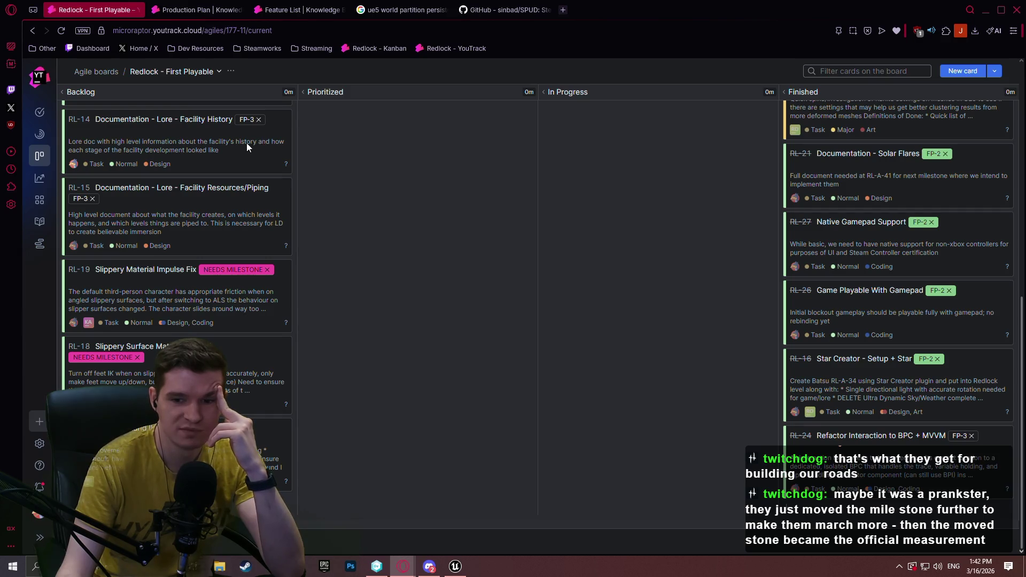
scroll(322, 181, "up", 10)
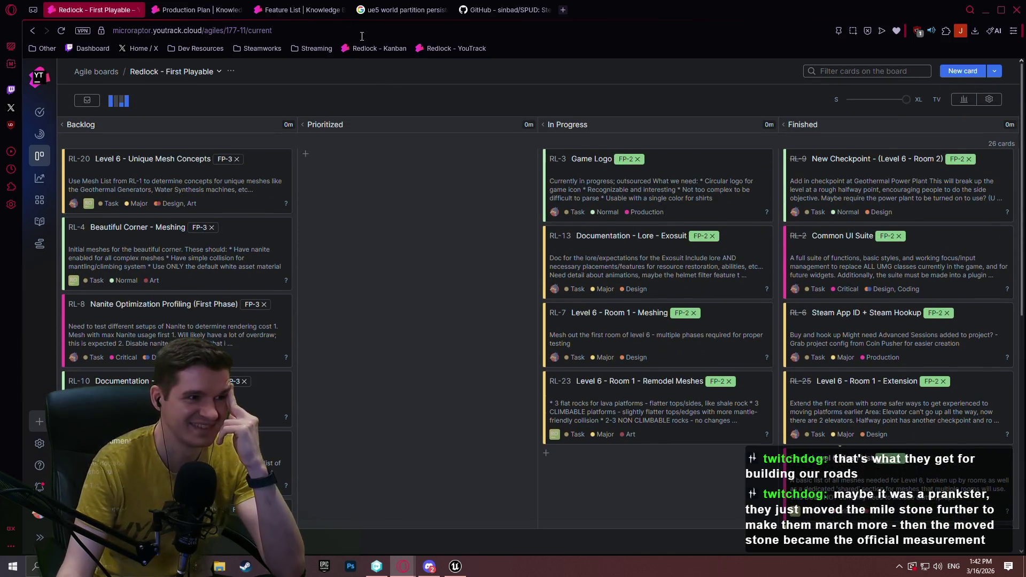
left_click(424, 10)
Close the GitHub SPUD, ue5 search and Feature List browser tabs
left_click(512, 12)
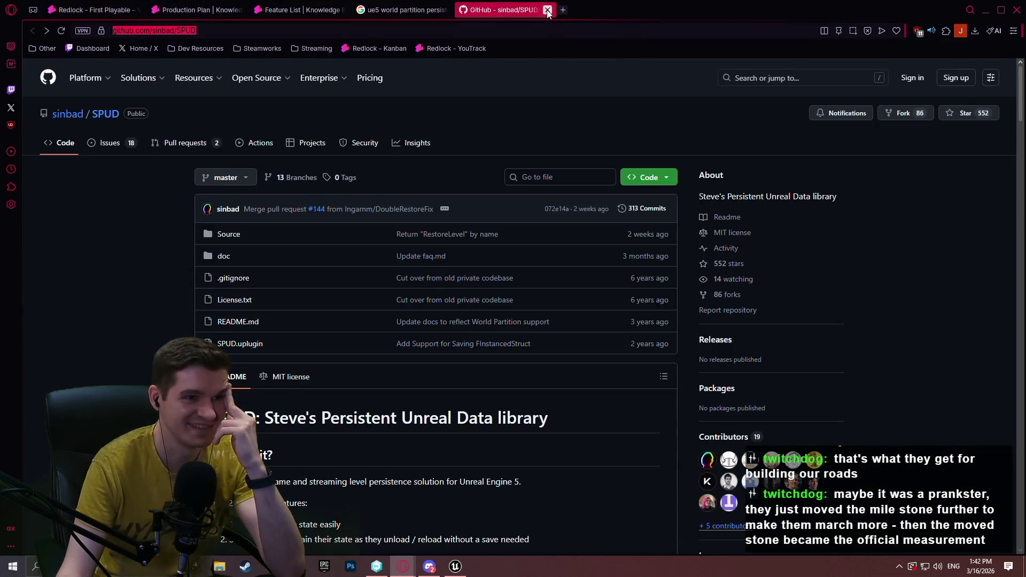
left_click(547, 10)
left_click(446, 9)
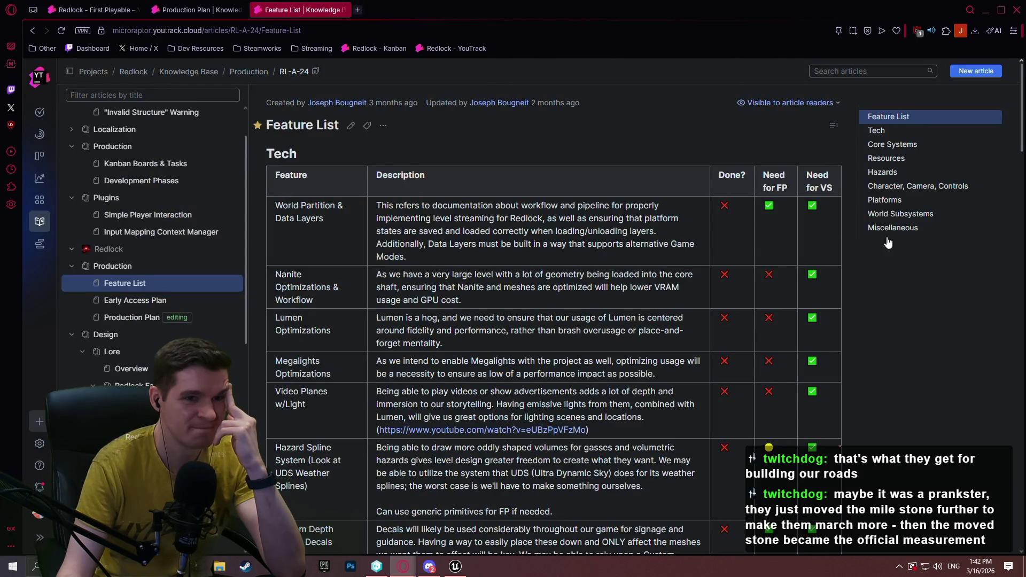
mouse_move(1021, 83)
left_mouse_down()
mouse_move(1018, 267)
mouse_move(975, 368)
mouse_move(991, 458)
mouse_move(991, 70)
mouse_move(997, 513)
mouse_move(1015, 80)
left_mouse_up()
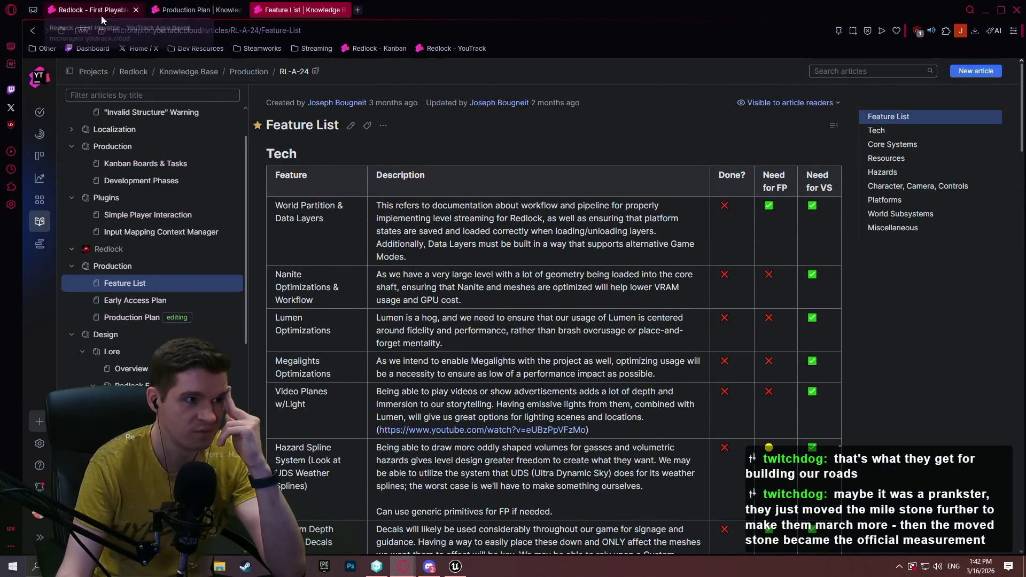
left_click(195, 10)
left_click(329, 11)
left_click(347, 10)
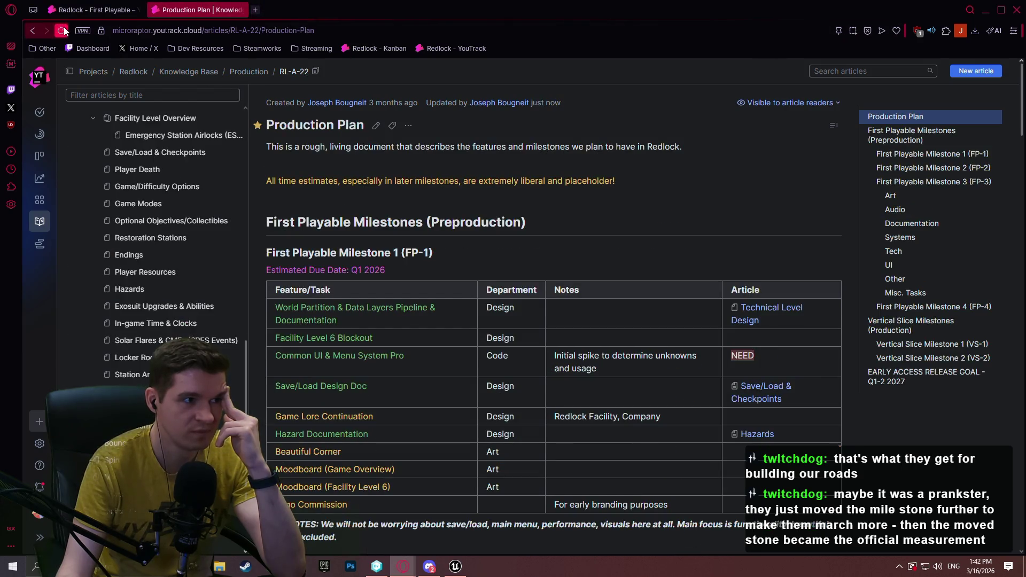
Reload the Production Plan article and scroll to the FP-3 Documentation table
left_click(61, 30)
scroll(107, 230, "down", 3)
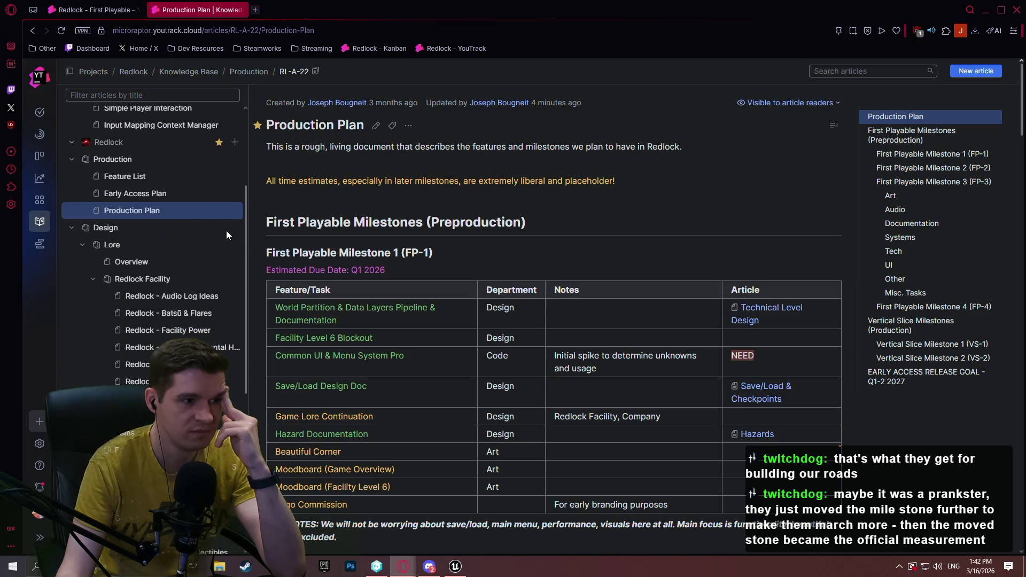
scroll(661, 216, "down", 7)
scroll(749, 249, "down", 20)
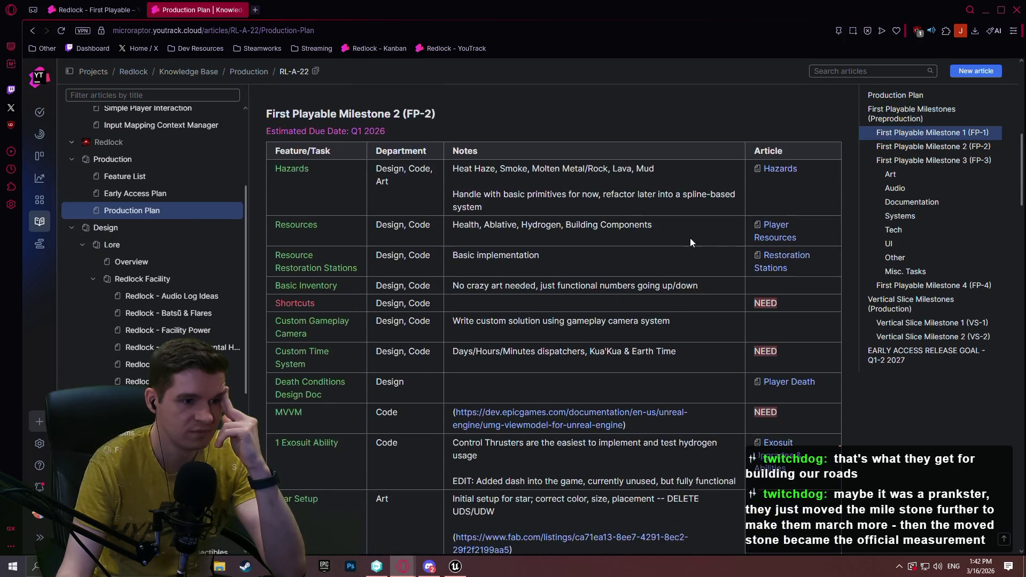
scroll(745, 238, "down", 2)
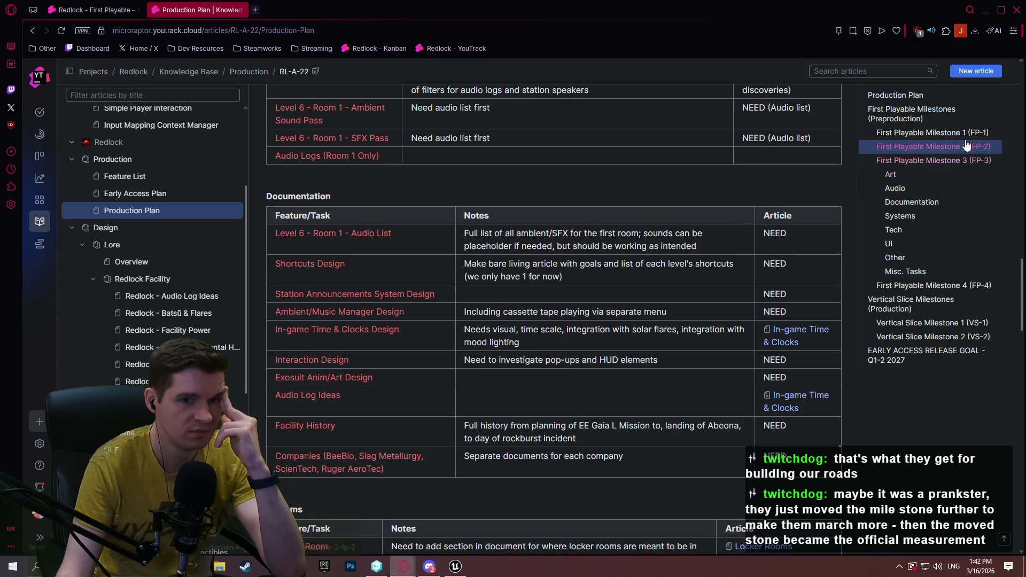
mouse_move(1022, 273)
left_mouse_down()
mouse_move(1022, 488)
mouse_move(976, 36)
left_mouse_up()
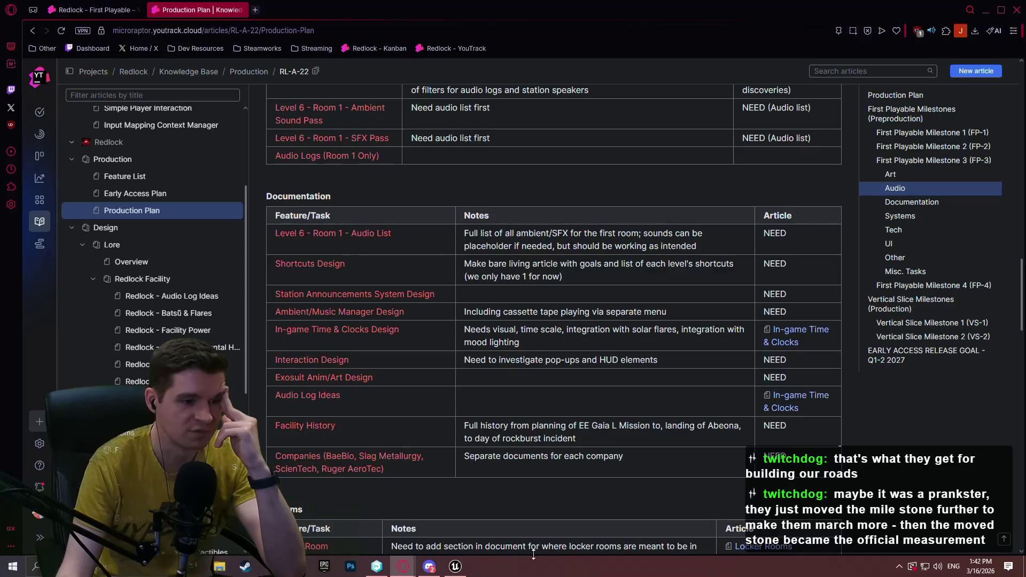
left_click(455, 566)
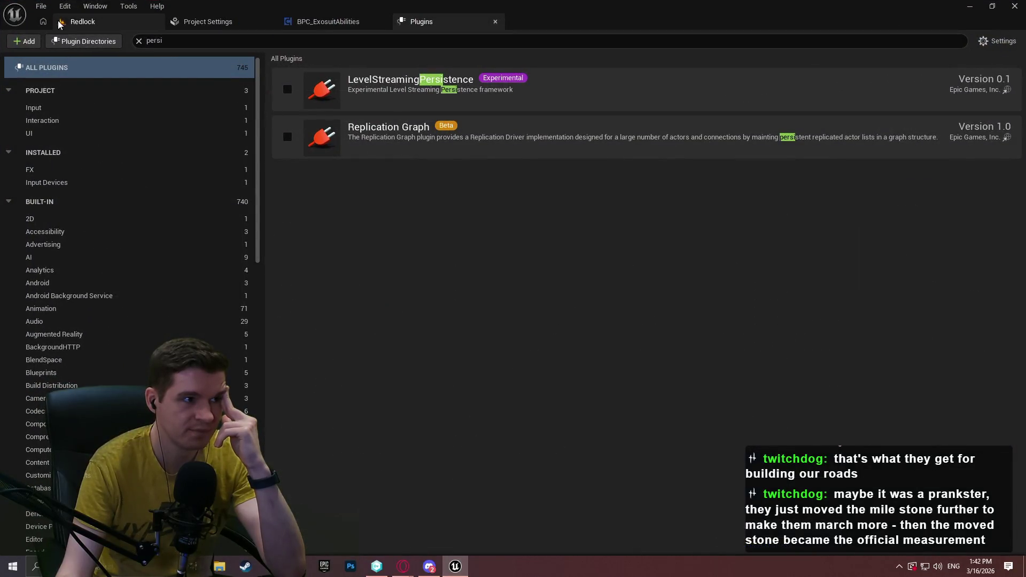
Fly around the Redlock level viewport, then switch to the Stream Calendar 2026 March sheet
left_click(80, 21)
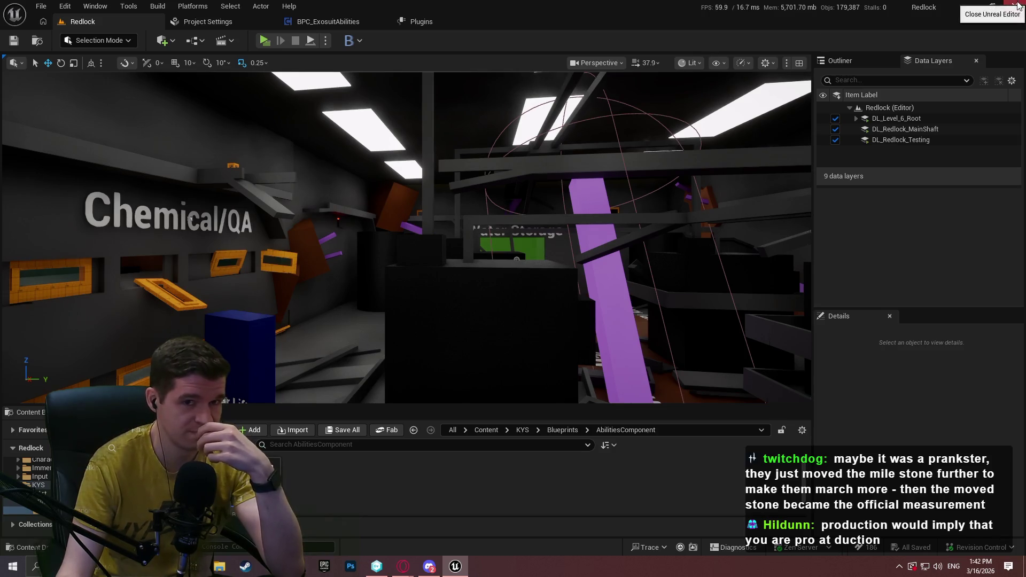
mouse_move(404, 566)
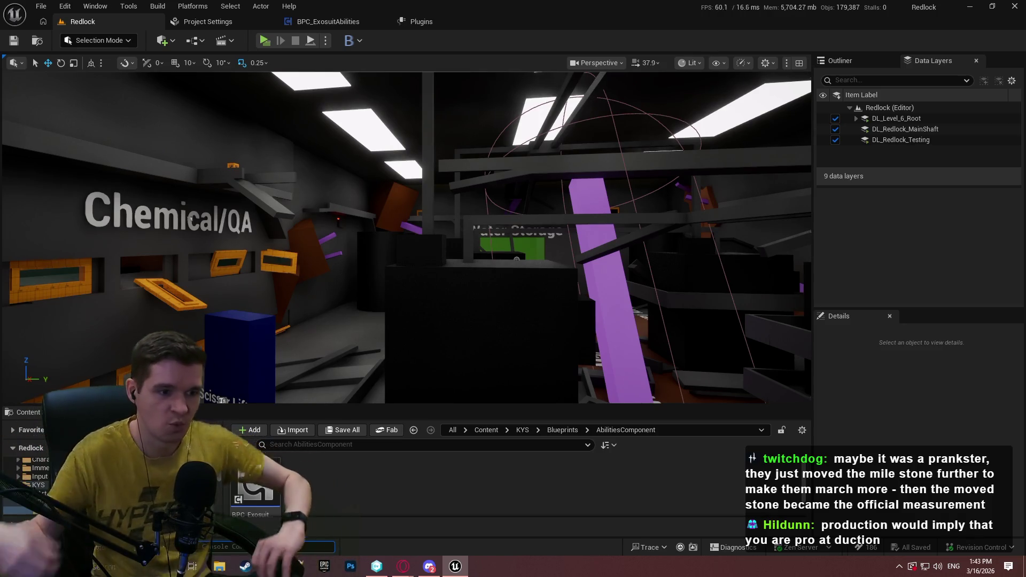
mouse_move(538, 211)
left_mouse_down()
mouse_move(538, 139)
mouse_move(538, 257)
mouse_move(538, 213)
mouse_move(538, 257)
mouse_move(538, 225)
mouse_move(513, 230)
mouse_move(523, 219)
mouse_move(508, 190)
left_mouse_up()
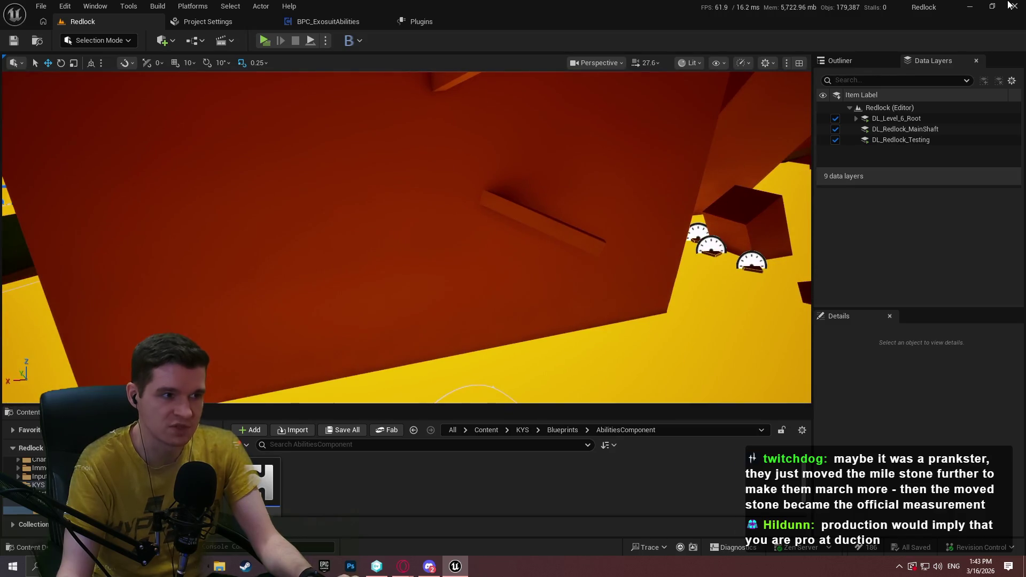
key("alt+Tab")
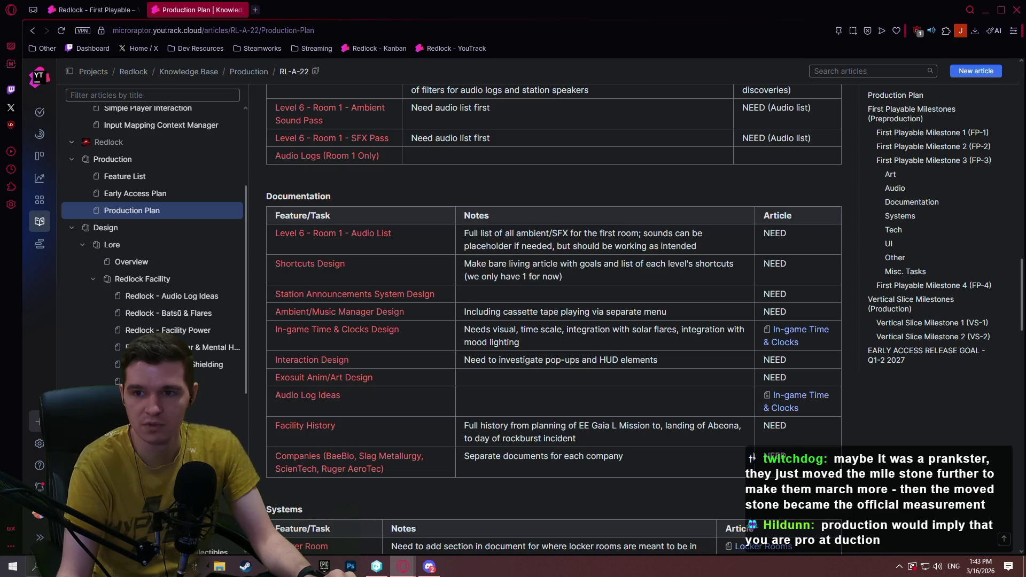
key("alt+Tab")
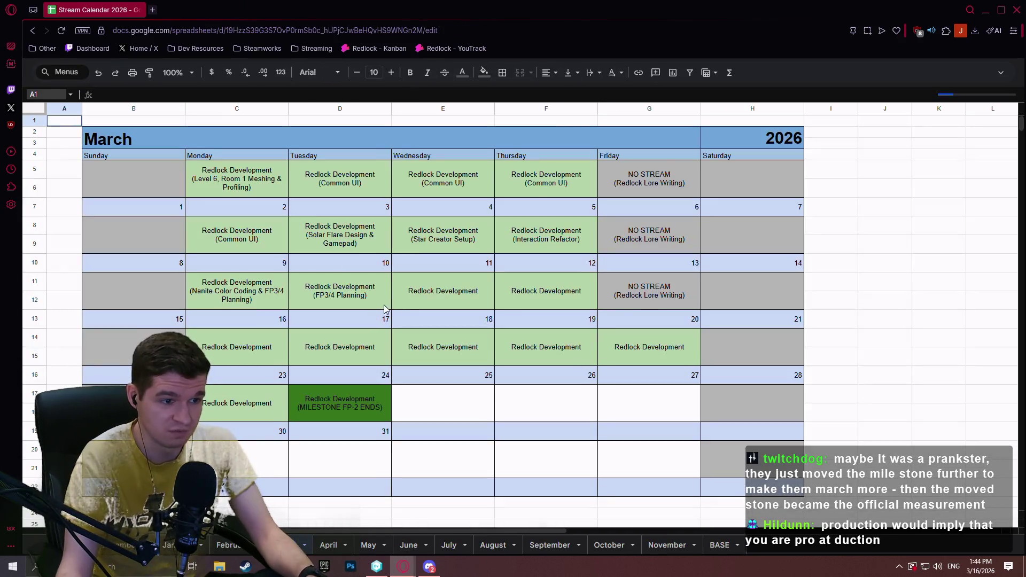
Change the March 10 entry's (FP3/4 Planning) to (Multi-spawn Moving Platform)
left_click(363, 286)
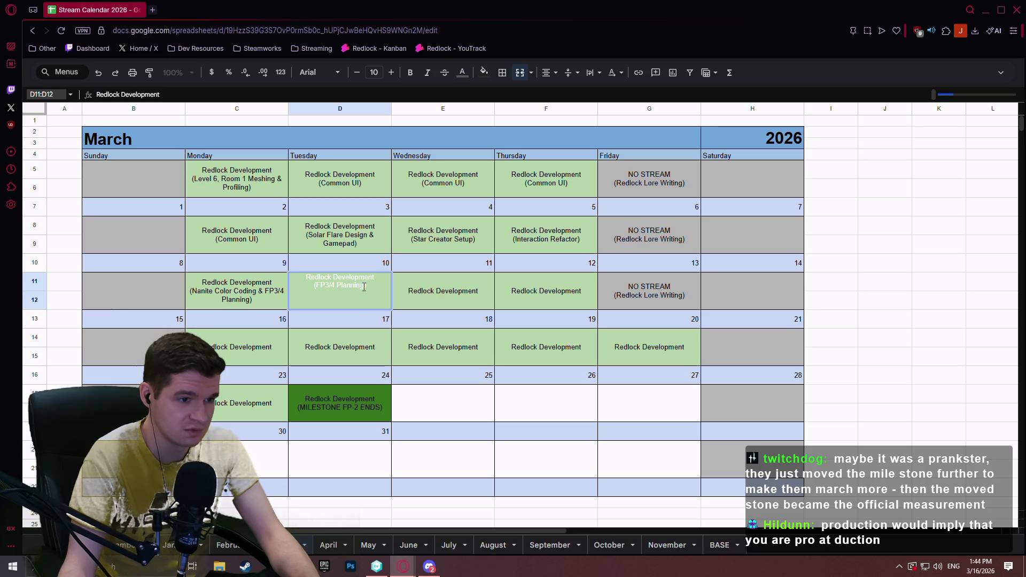
left_click_drag(365, 285, 315, 285)
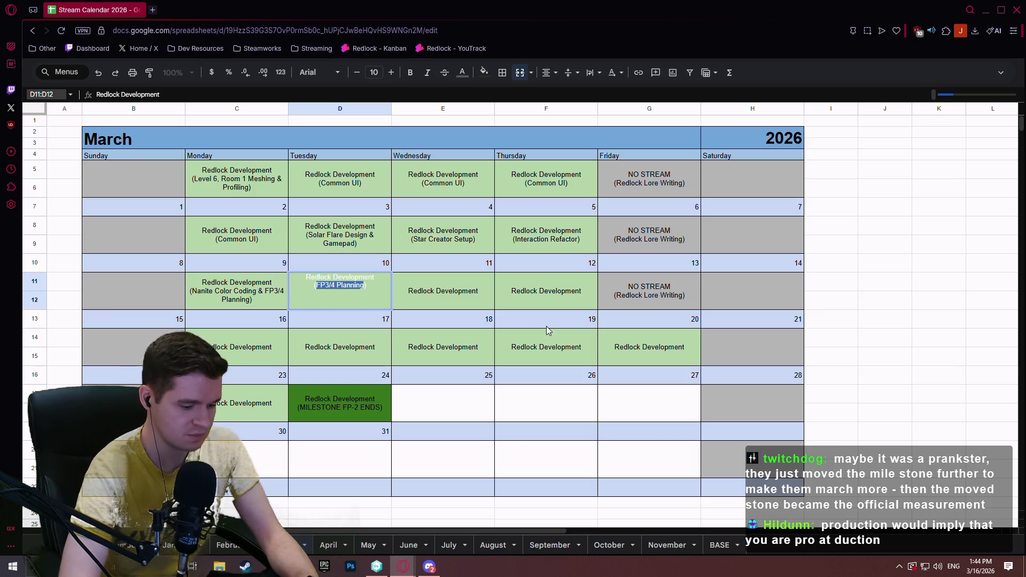
type("(Multi)-spawn M")
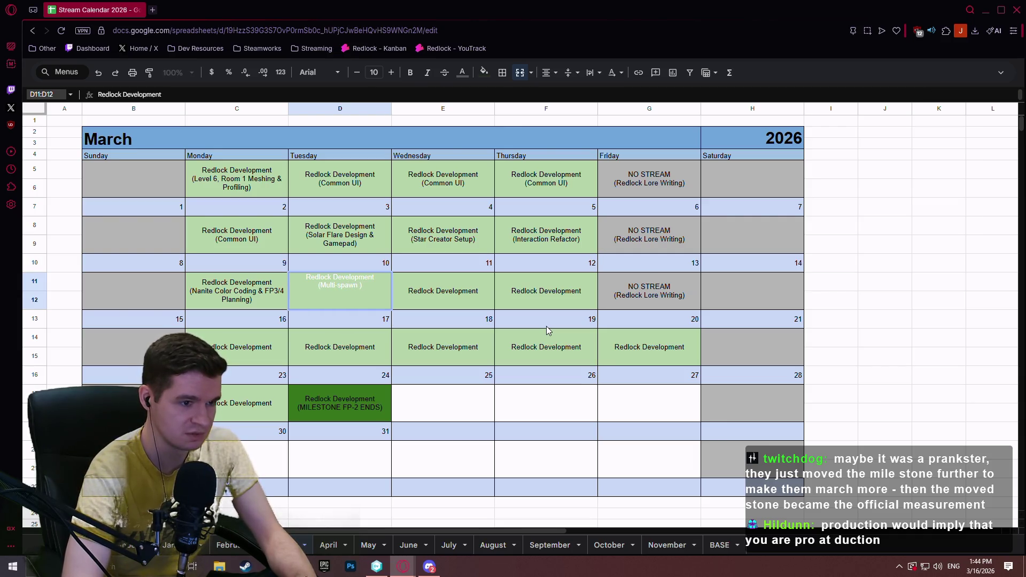
type("atform")
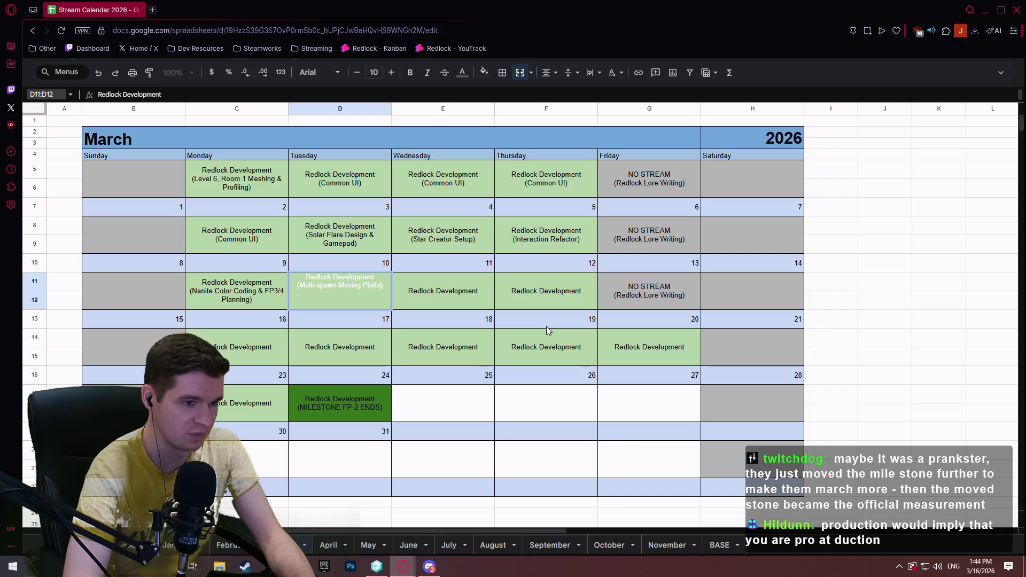
key("Tab")
Fill the March 11 cell with the same Multi-spawn Moving Platform entry
left_click(364, 303)
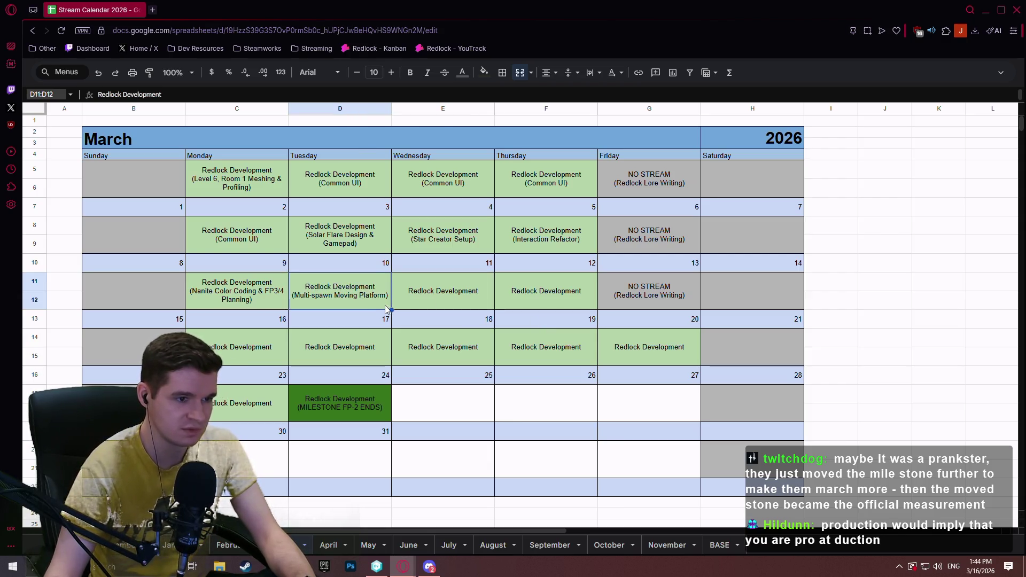
left_click_drag(392, 309, 470, 307)
left_click(536, 294)
left_click(443, 291)
double_click(329, 294)
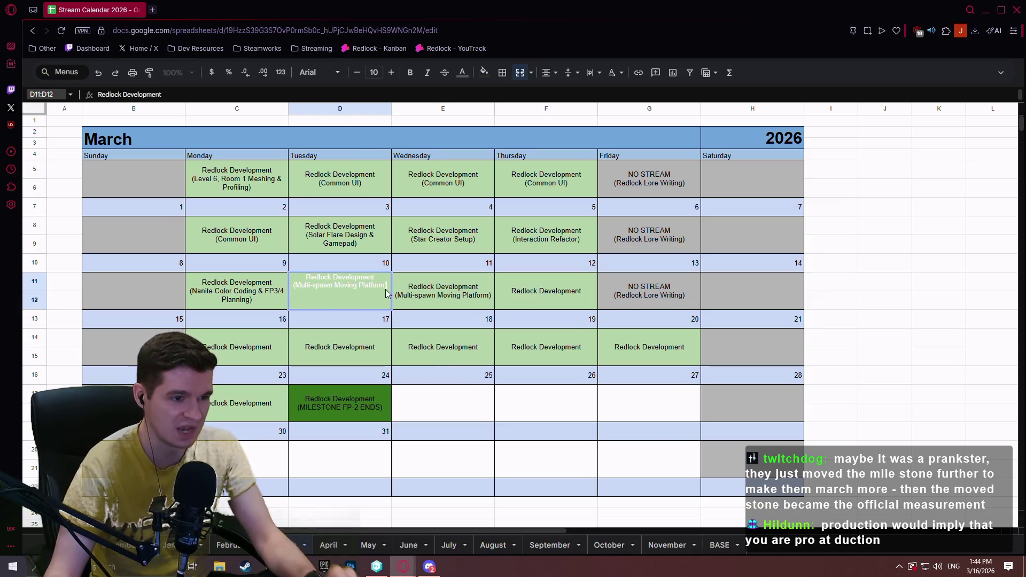
left_click(460, 296)
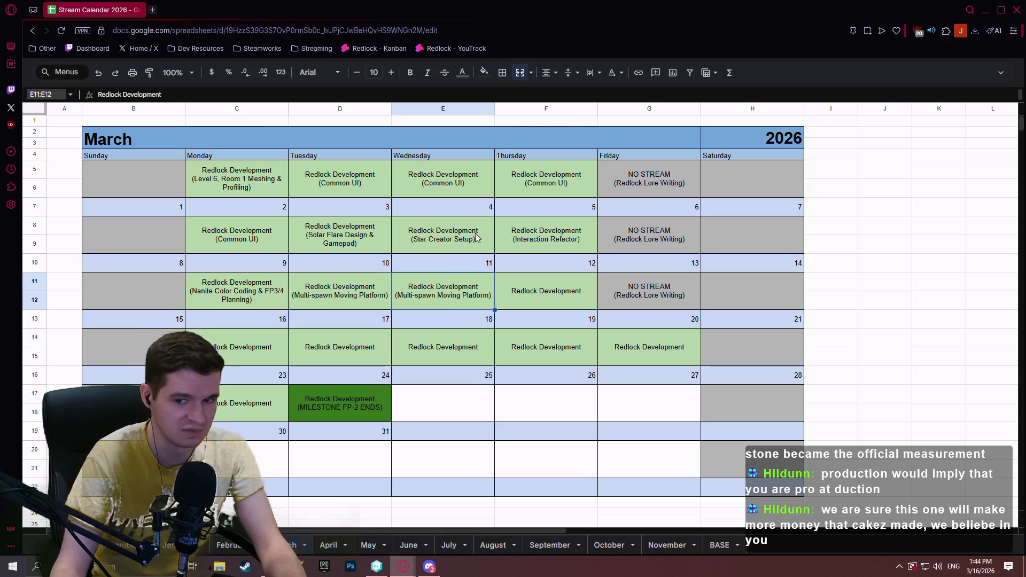
left_click_drag(364, 294, 441, 294)
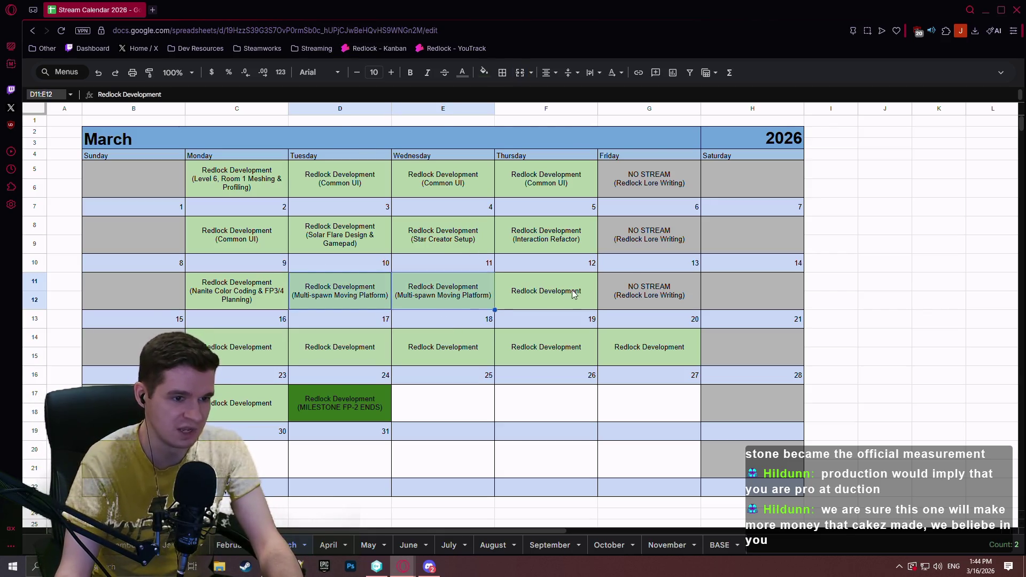
left_click(559, 302)
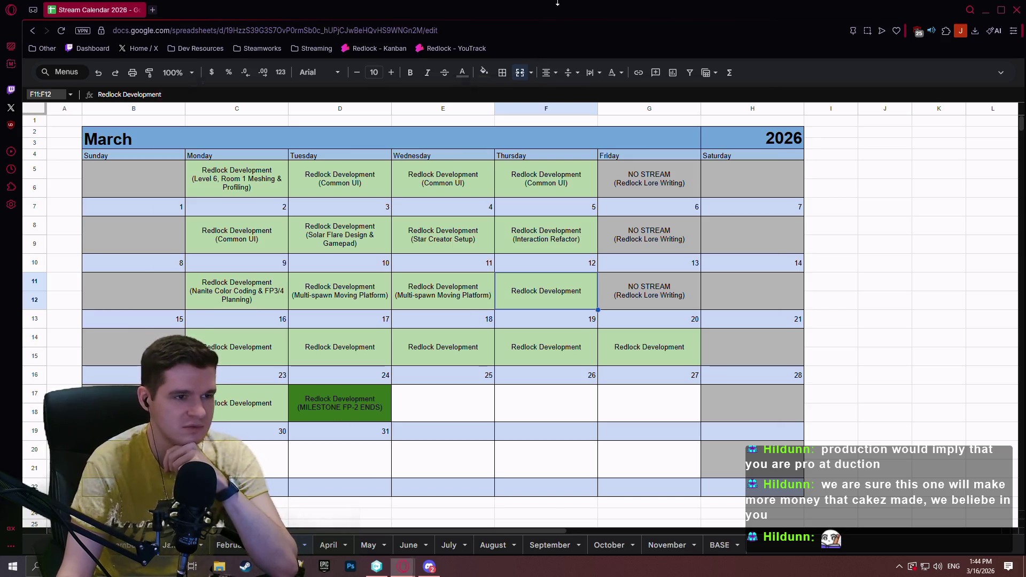
key("super+e")
Browse the Desktop's Work and USB folders in File Explorer
double_click(326, 155)
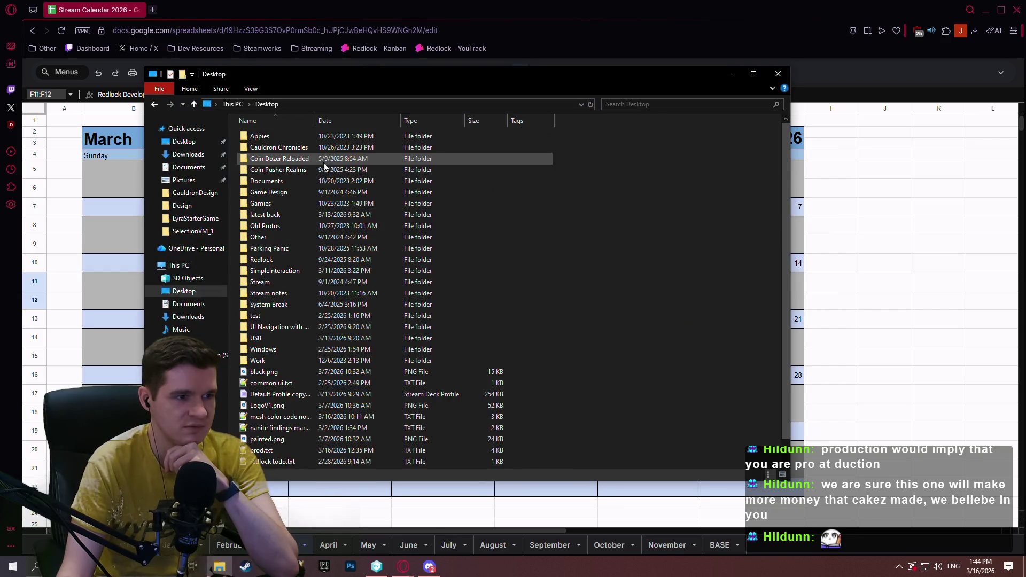
double_click(274, 359)
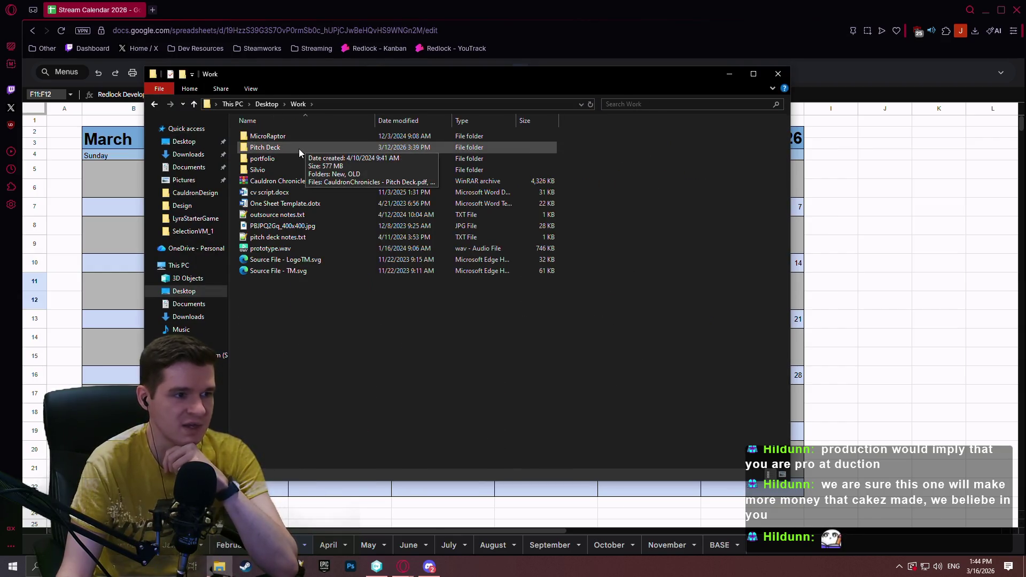
left_click(267, 104)
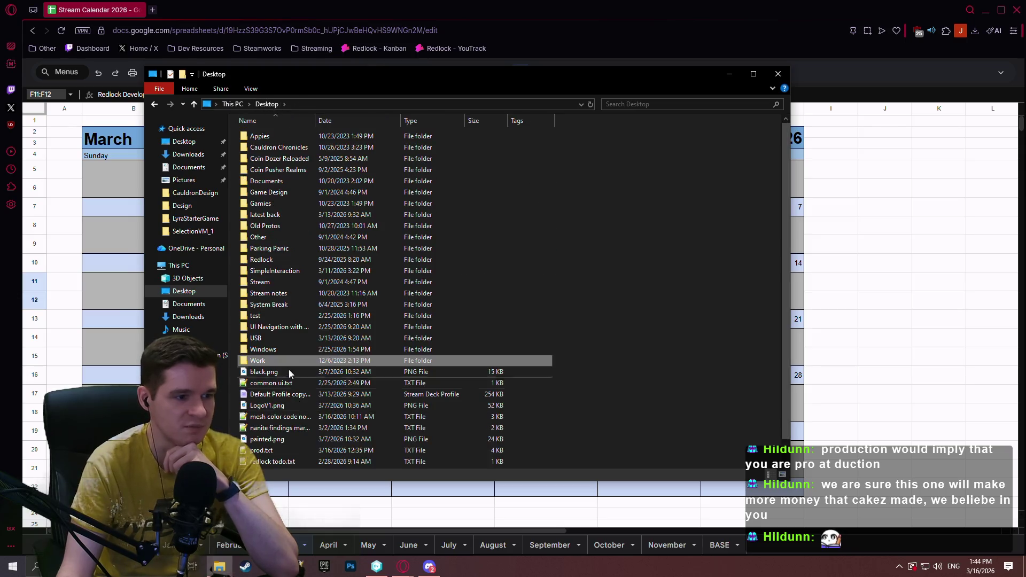
double_click(271, 338)
left_click(258, 106)
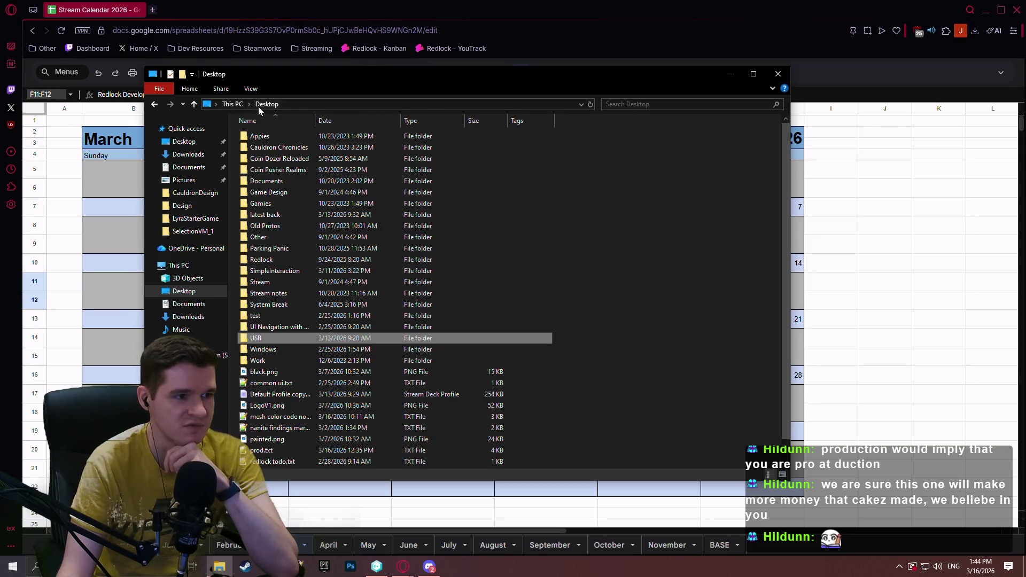
double_click(287, 359)
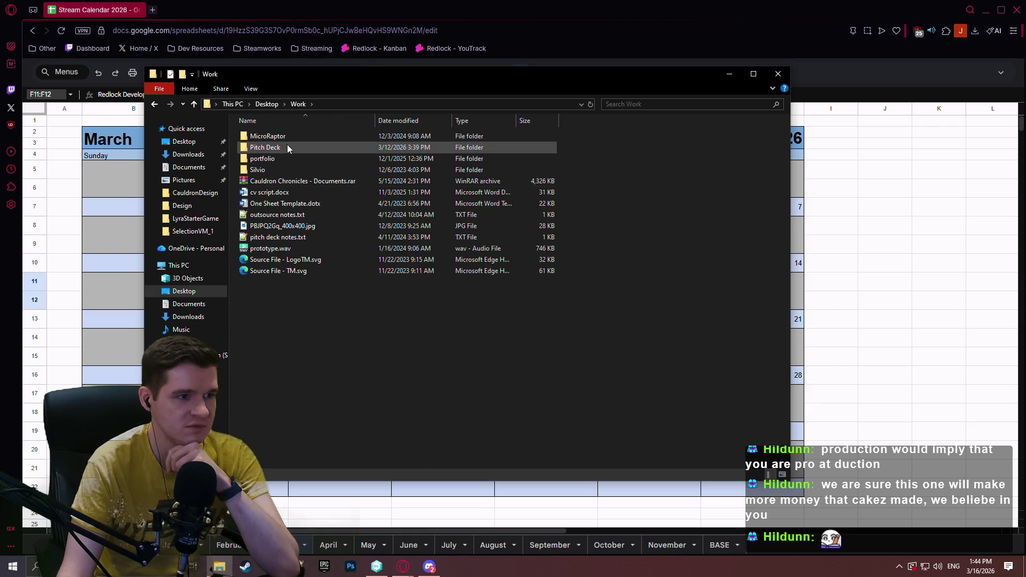
left_click(269, 104)
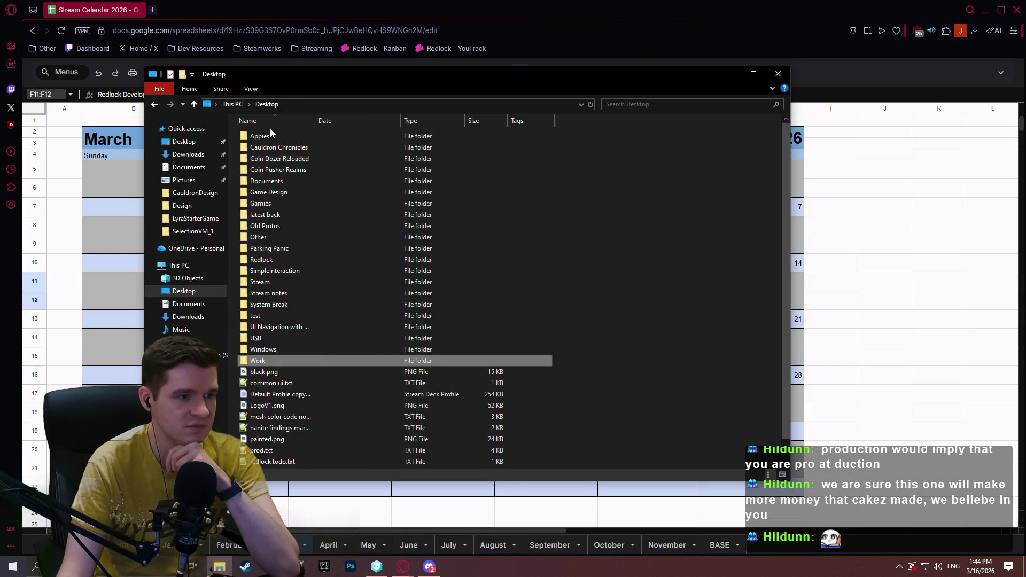
Look through Stream's SourceFiles folder, return to Desktop, and close the window
double_click(287, 282)
double_click(272, 182)
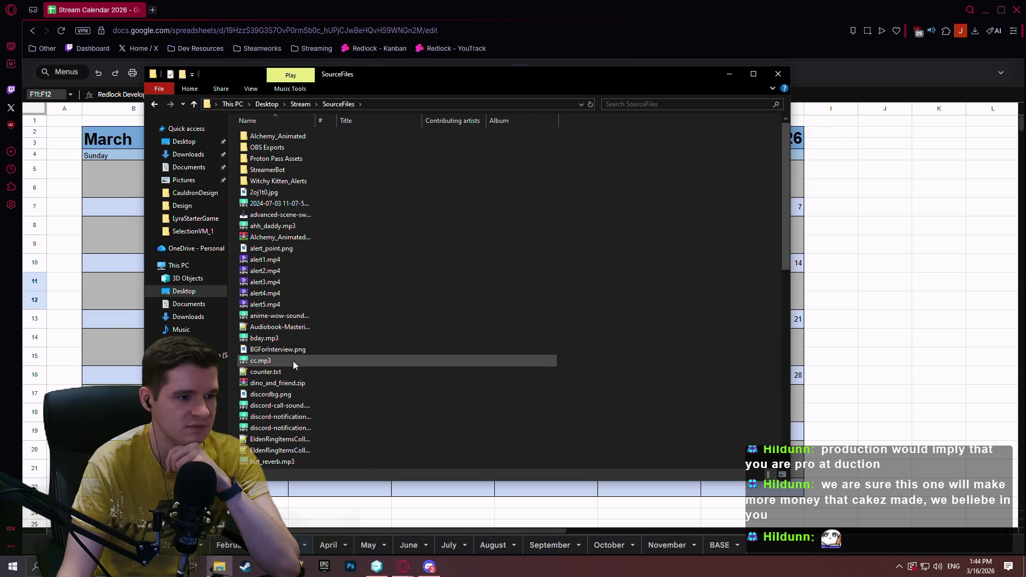
scroll(318, 319, "down", 4)
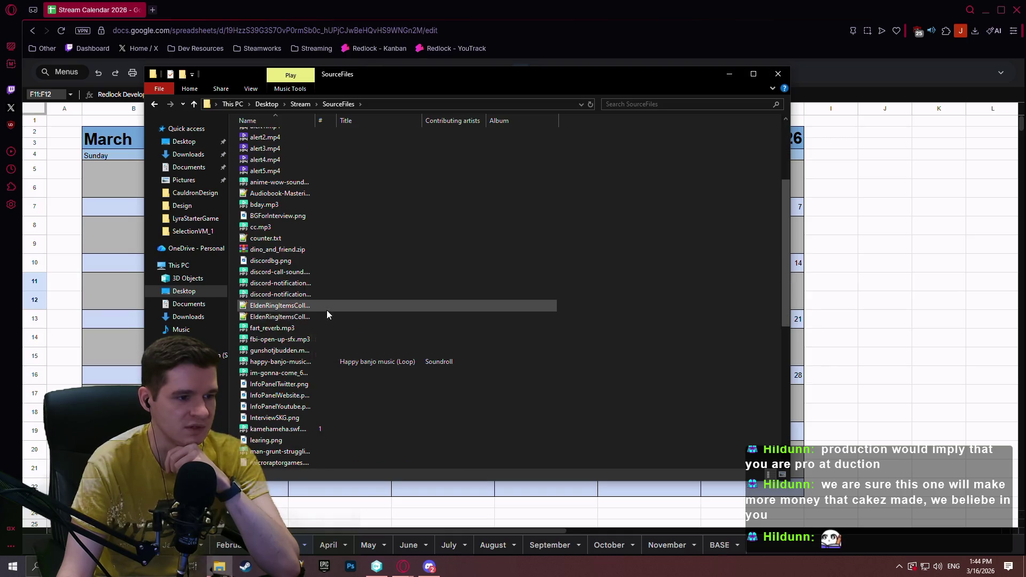
scroll(329, 313, "down", 5)
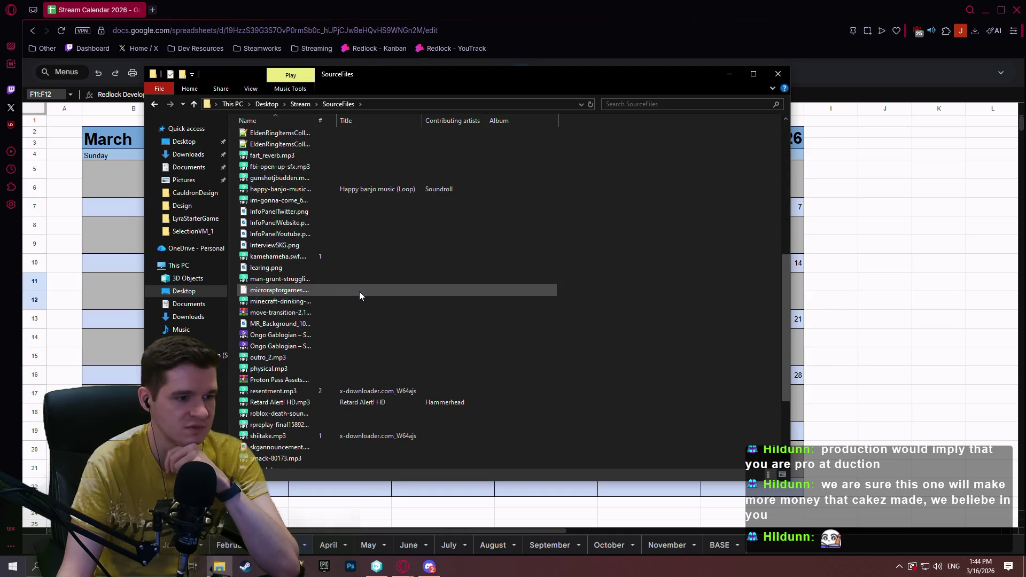
scroll(355, 291, "down", 4)
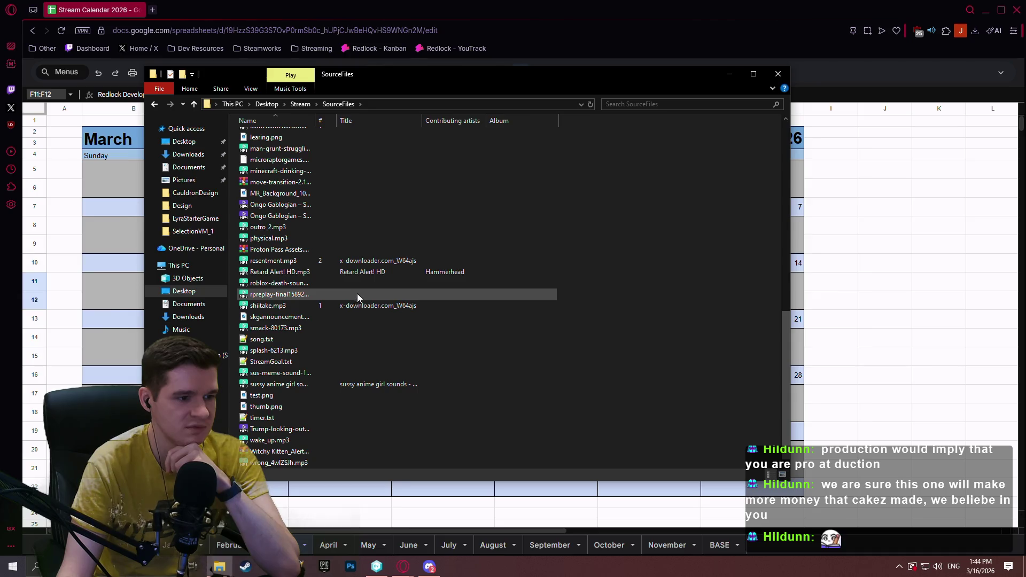
scroll(354, 288, "up", 13)
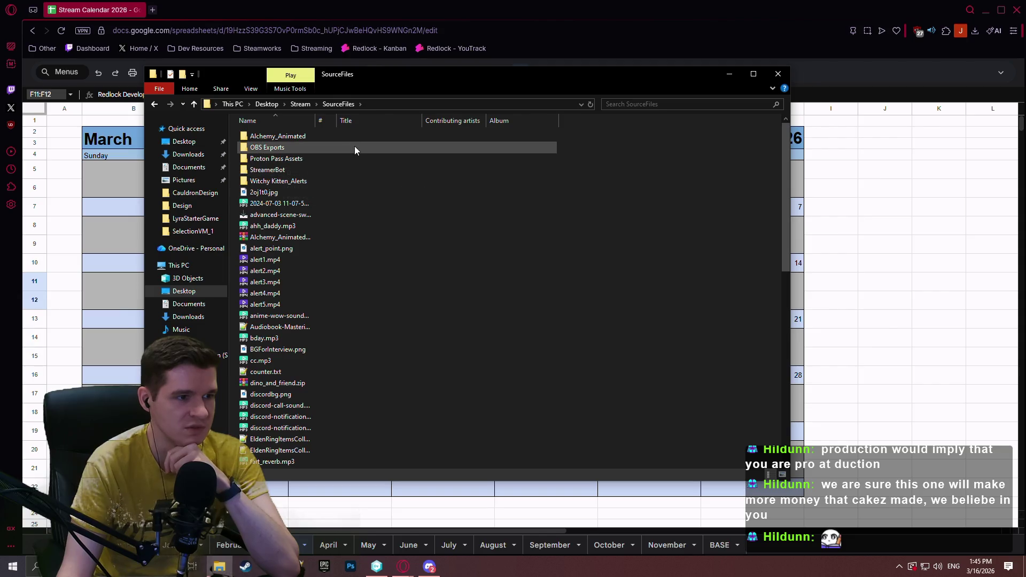
left_click(302, 104)
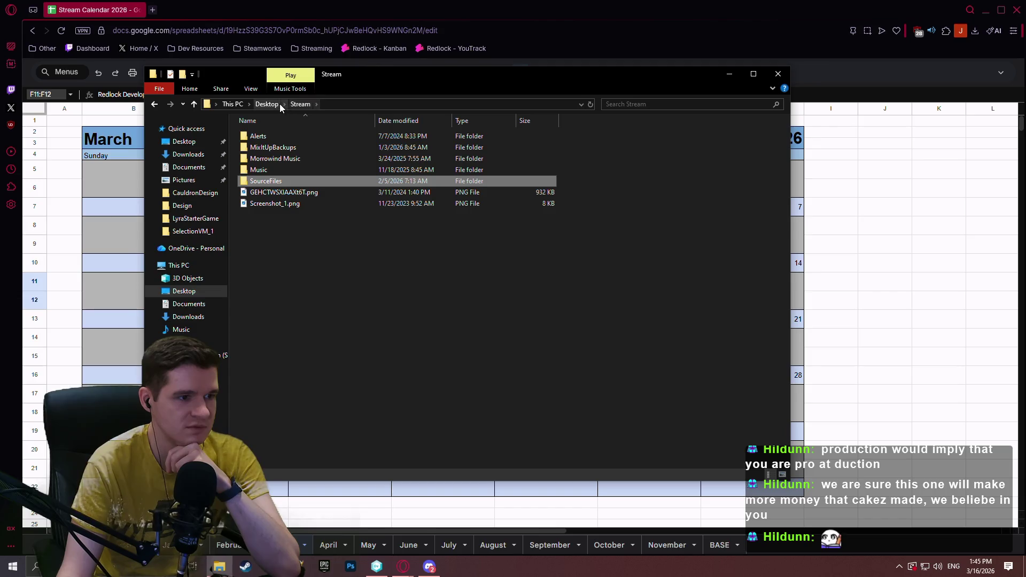
left_click(277, 106)
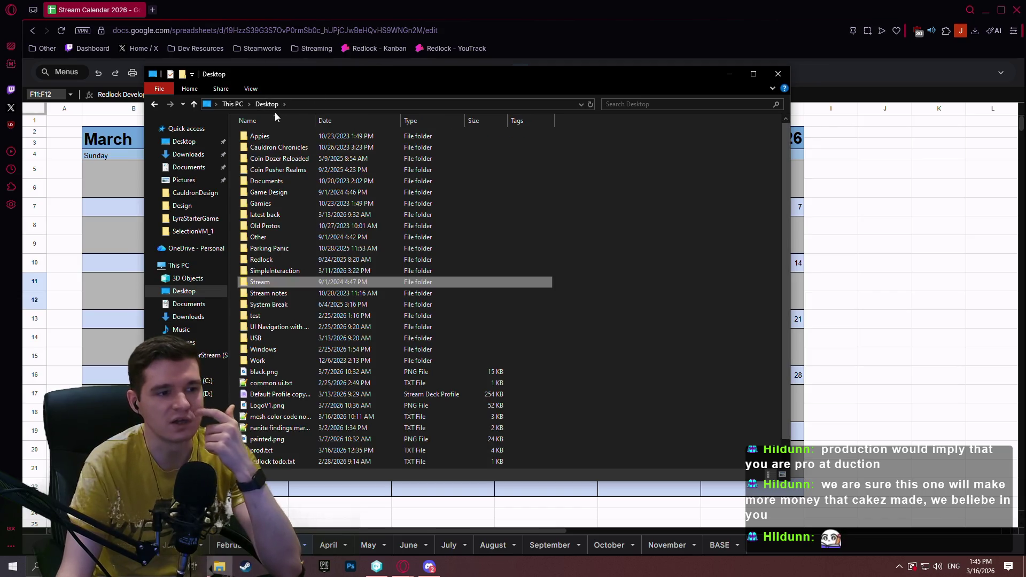
left_click(778, 75)
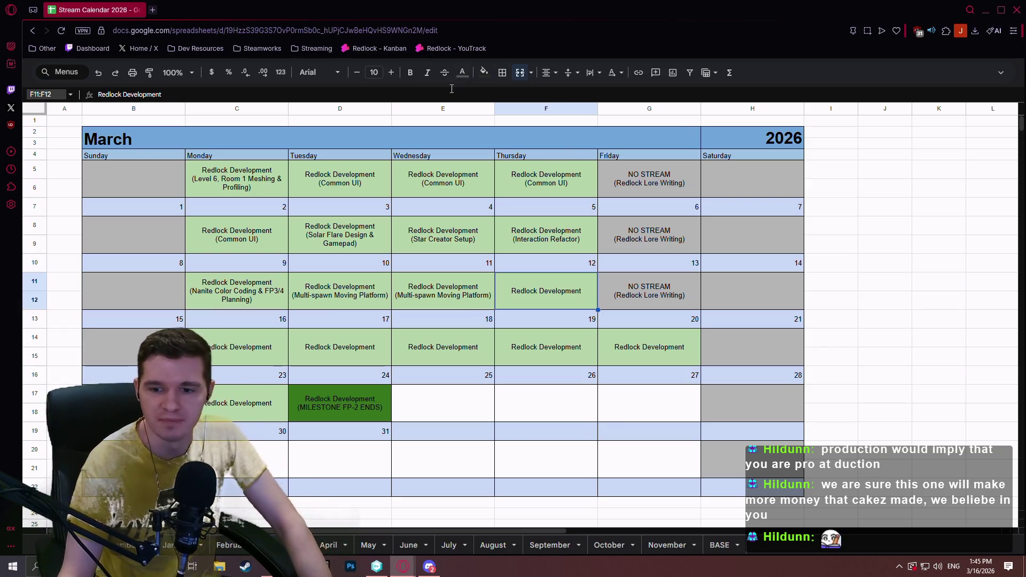
left_click(837, 345)
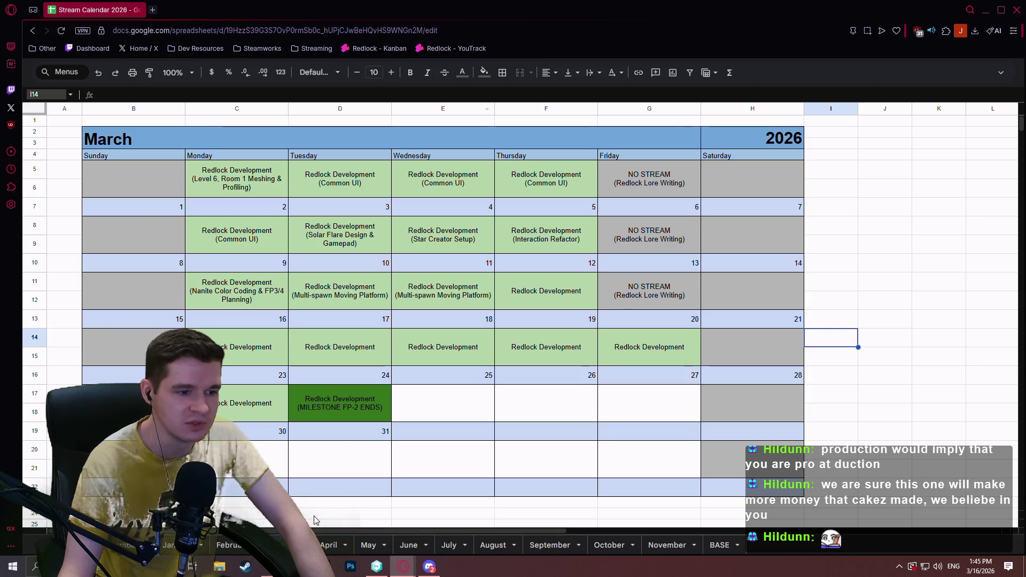
left_click(502, 386)
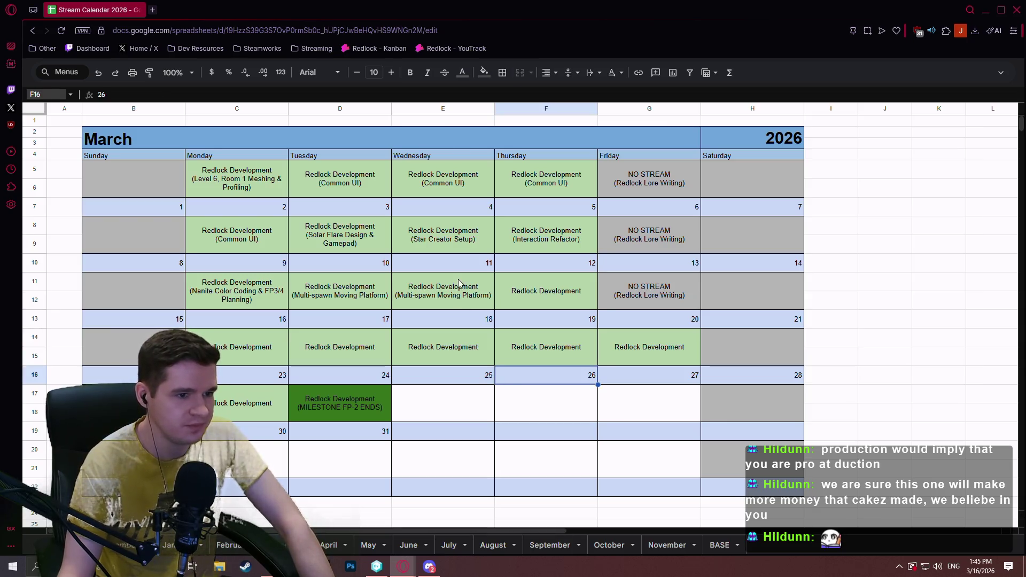
left_click(457, 279)
left_click(550, 291)
left_click(659, 302)
left_click(593, 302)
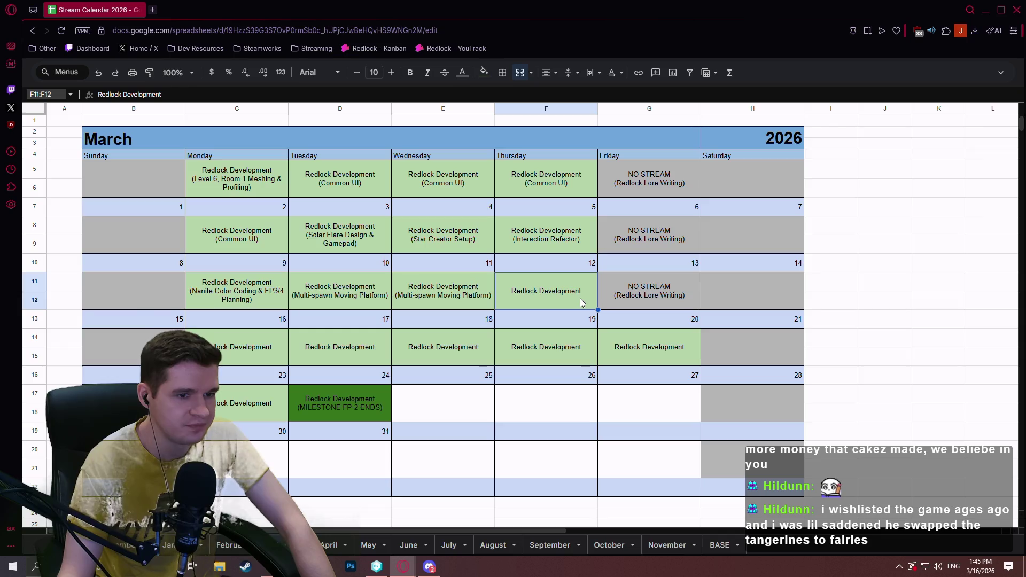
left_click(656, 296)
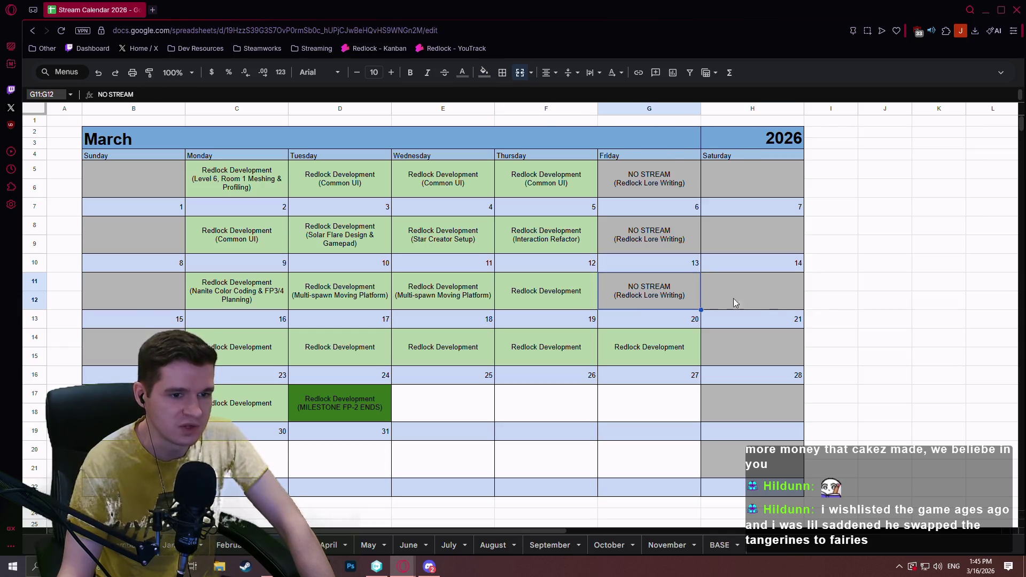
left_click(767, 303)
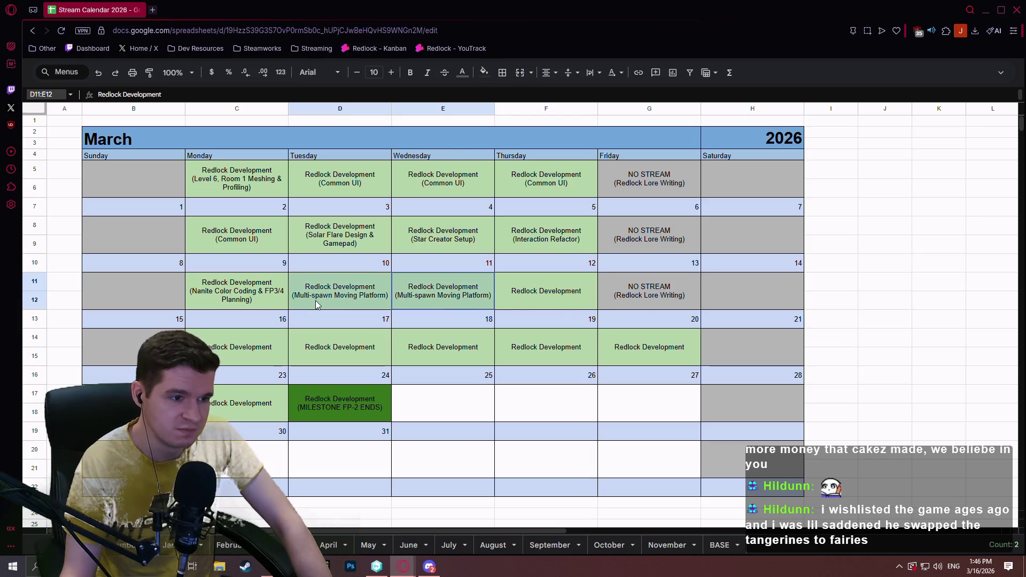
left_click(603, 308)
left_click(580, 308)
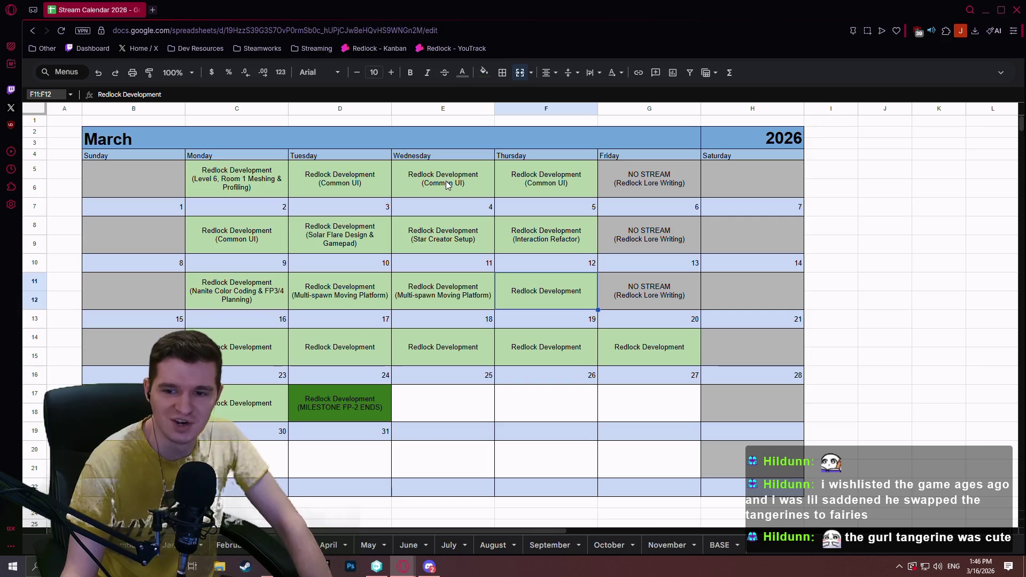
left_click(247, 572)
left_click(617, 60)
Search the Steam store for Tangy TD and open its store page
type("tang")
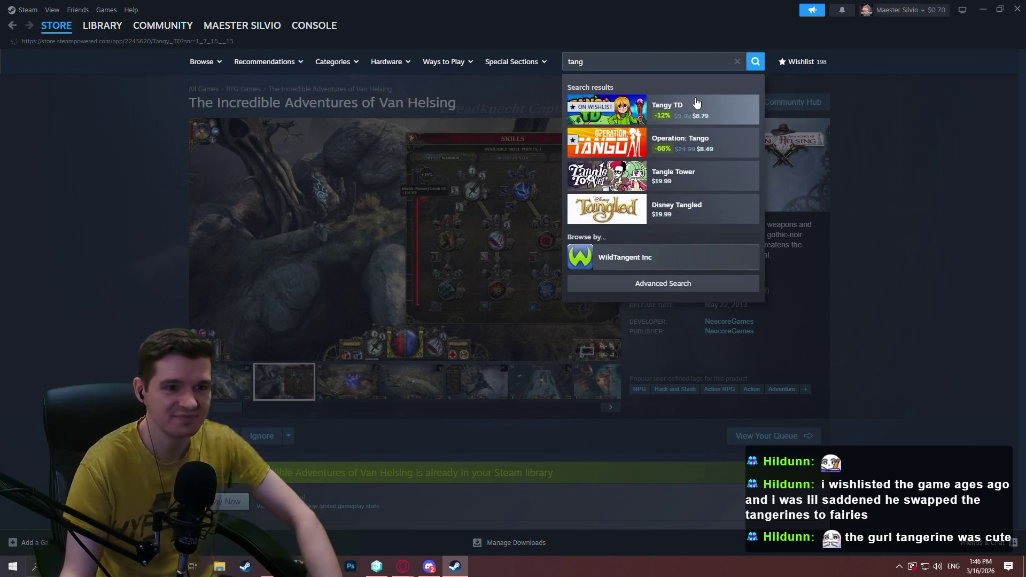
left_click(696, 103)
scroll(374, 387, "down", 2)
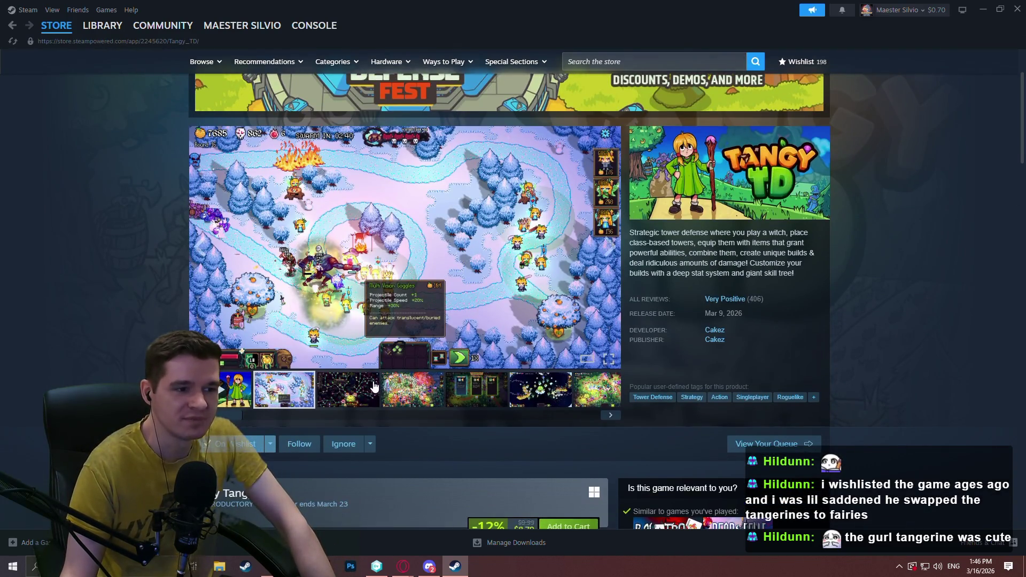
Step through the Tangy TD screenshots
left_click(374, 387)
left_click(489, 402)
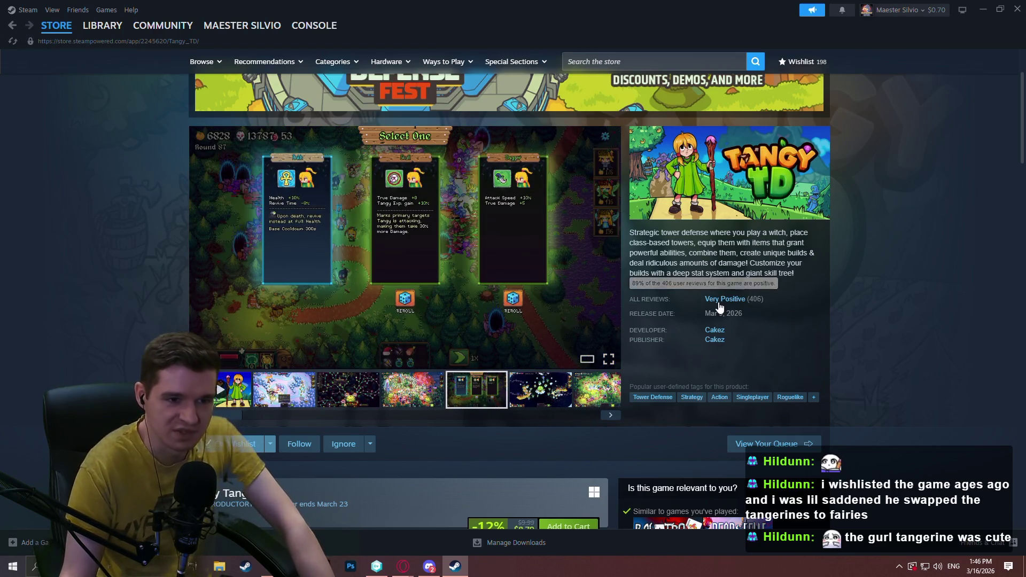
left_click(609, 417)
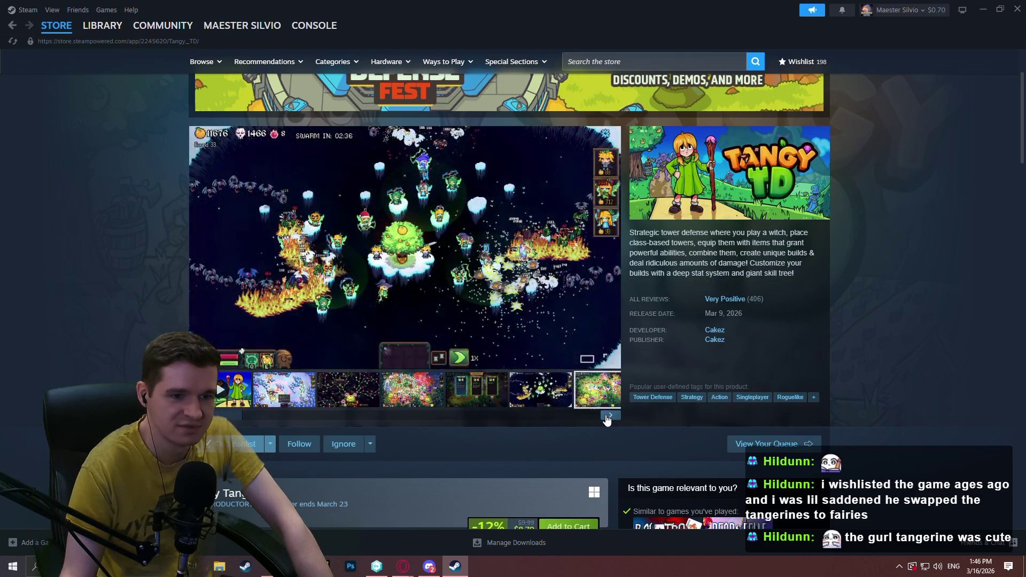
left_click(608, 421)
left_click(609, 421)
left_click(609, 421)
left_click(609, 422)
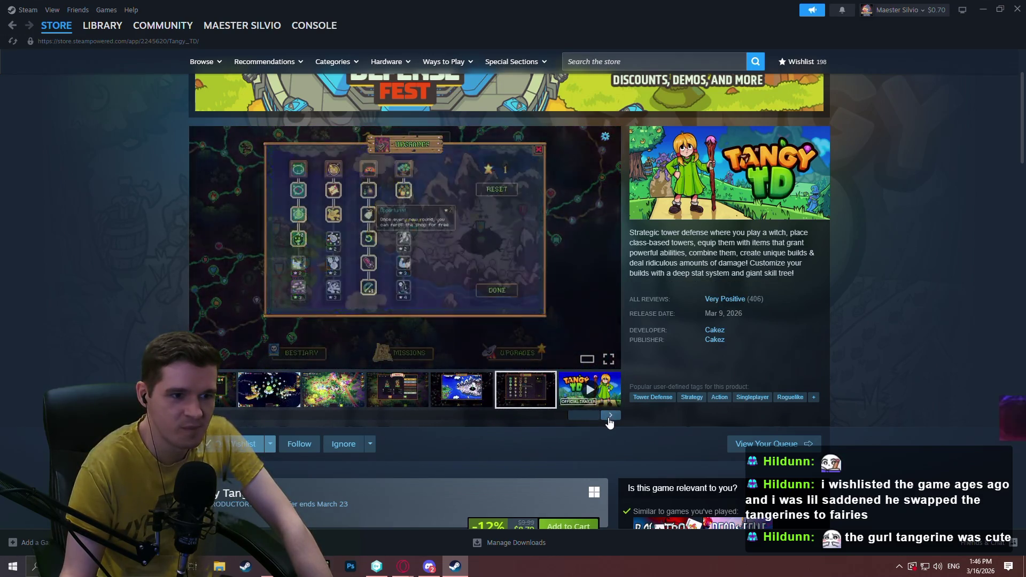
left_click(610, 423)
left_click(609, 421)
left_click(610, 421)
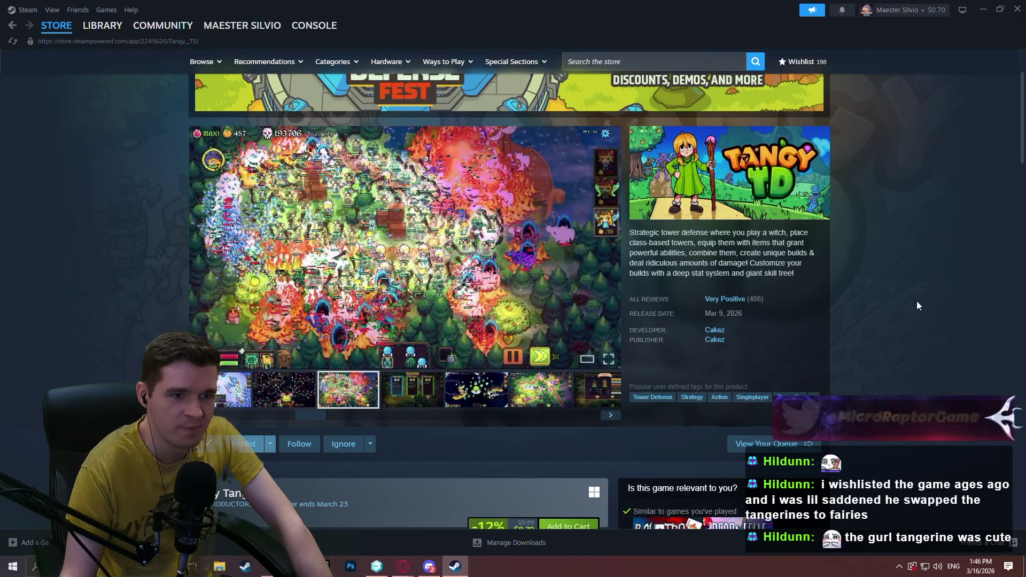
Scroll over the rest of the Tangy TD page and close Steam
scroll(702, 327, "down", 1)
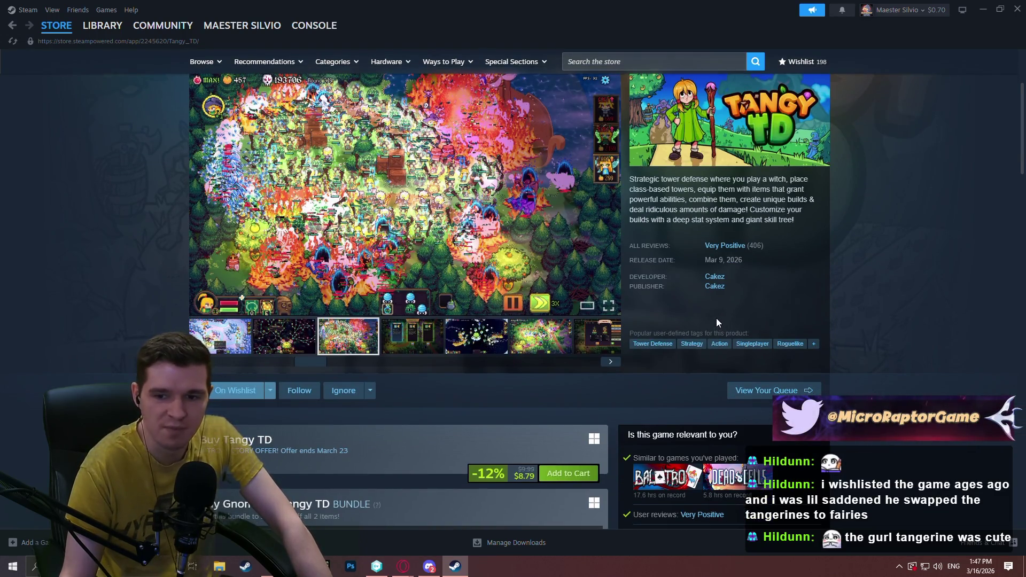
scroll(908, 289, "down", 3)
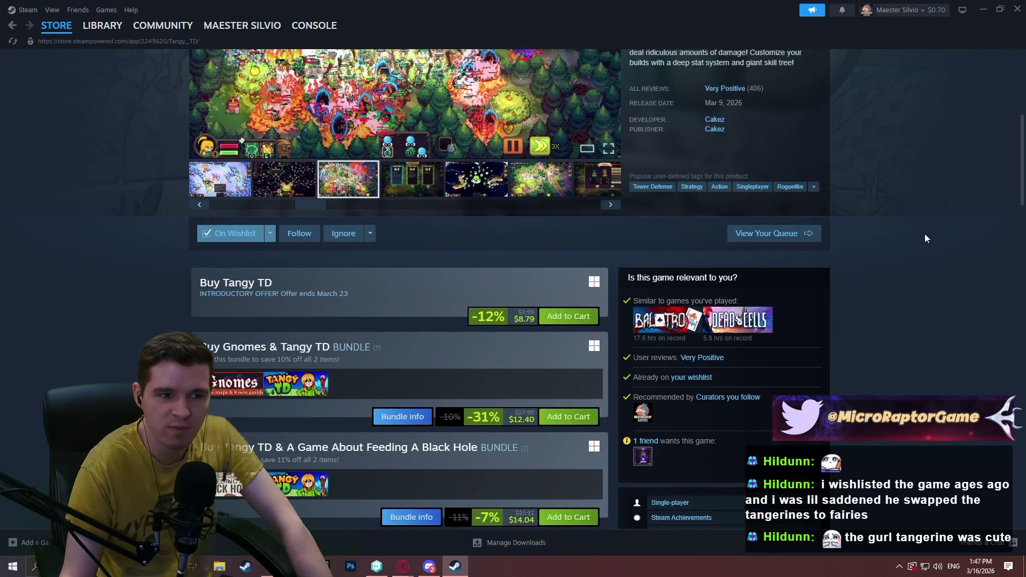
scroll(930, 230, "up", 5)
scroll(922, 230, "down", 5)
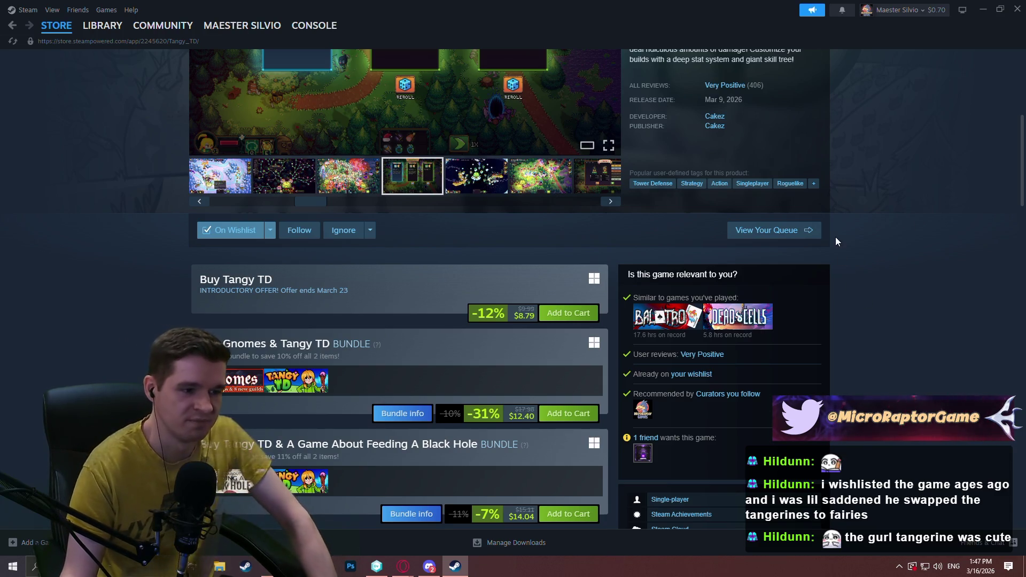
scroll(922, 176, "up", 4)
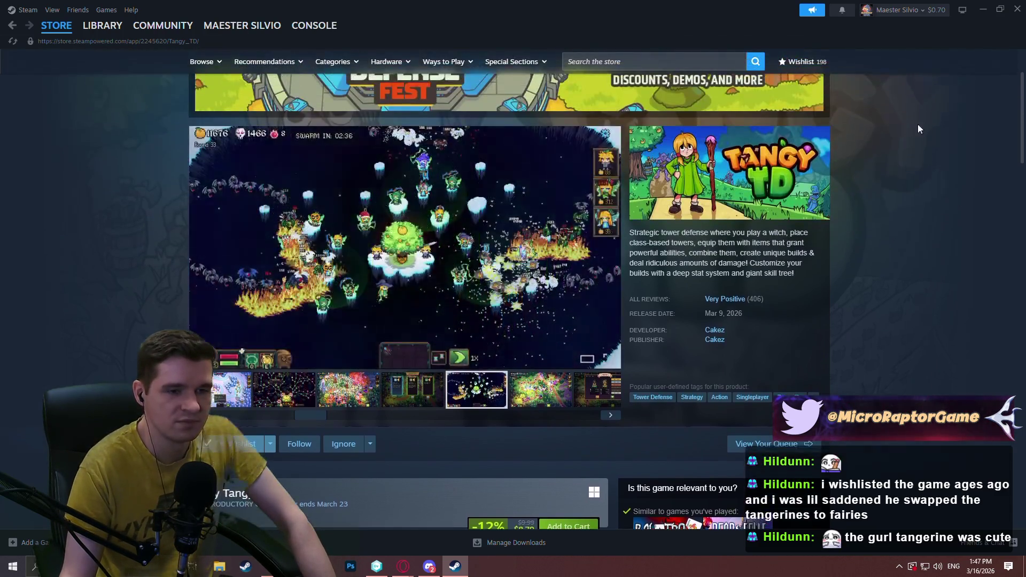
left_click(1016, 12)
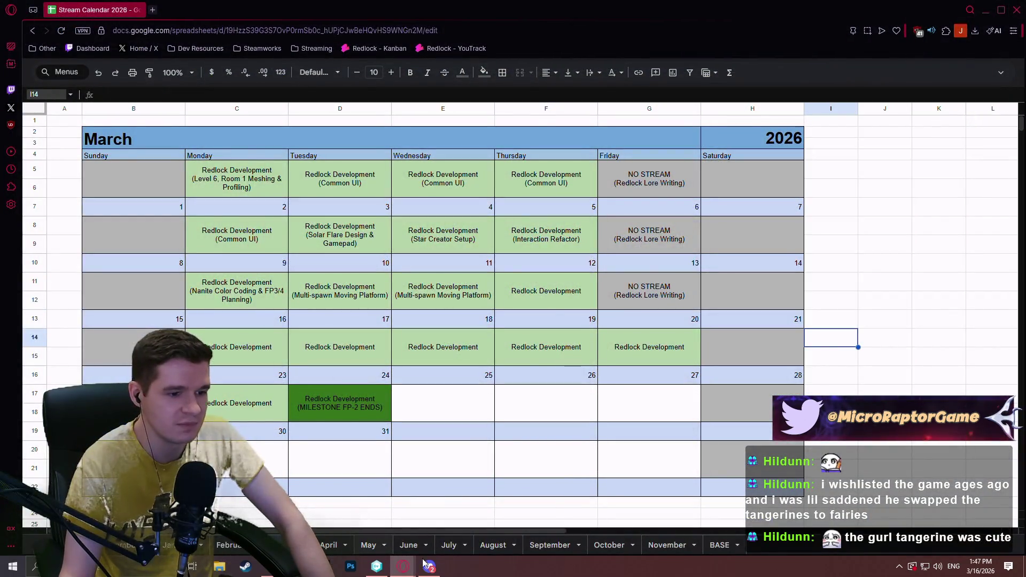
left_click(884, 412)
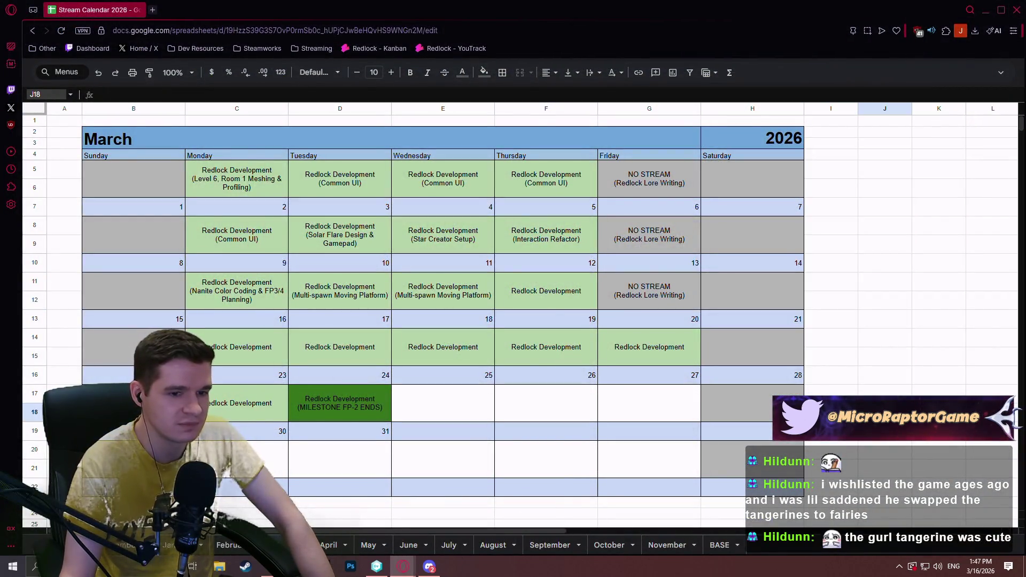
left_click(511, 296)
left_click(228, 544)
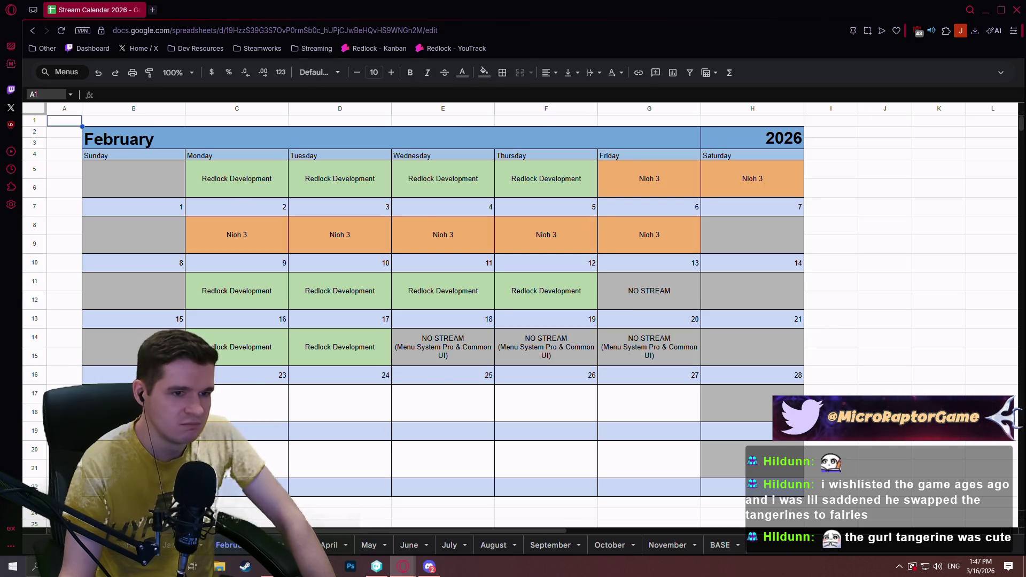
left_click(281, 544)
left_click(915, 275)
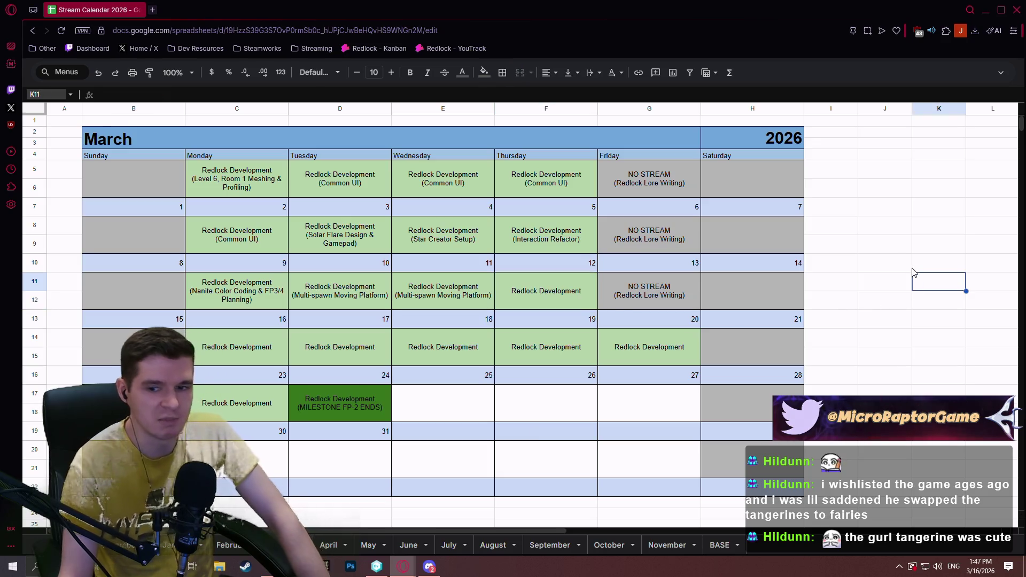